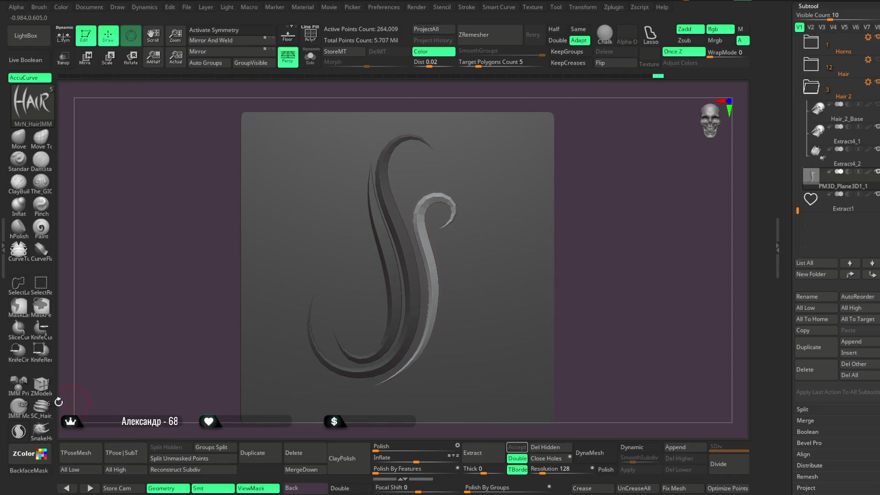
Insert an IMM Primitives sphere on the top of the S ornament and seat it against the plate.
left_click(20, 389)
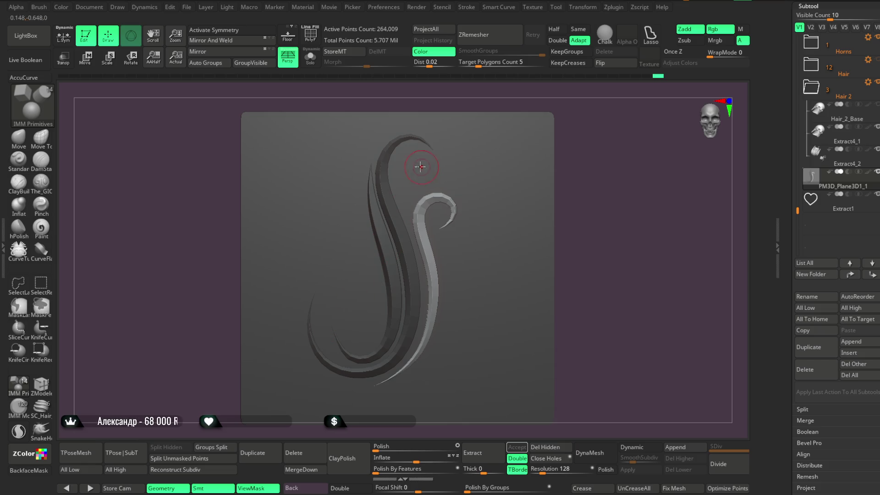
key("m")
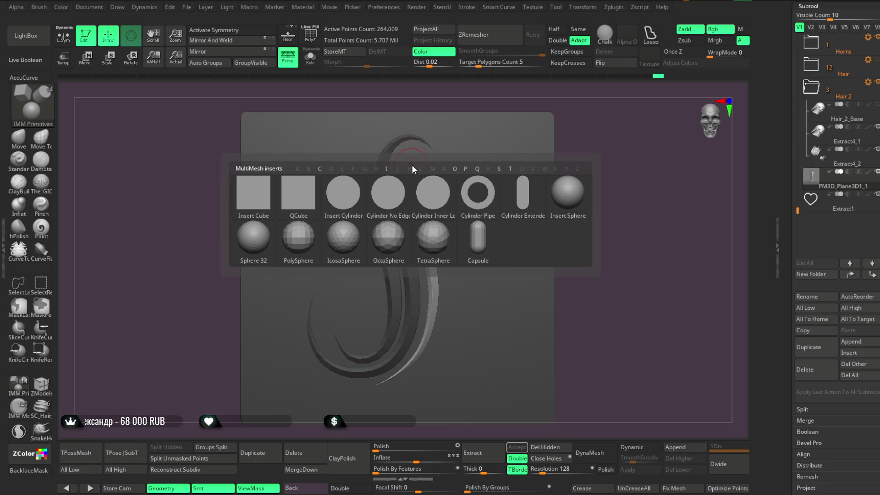
left_click(262, 252)
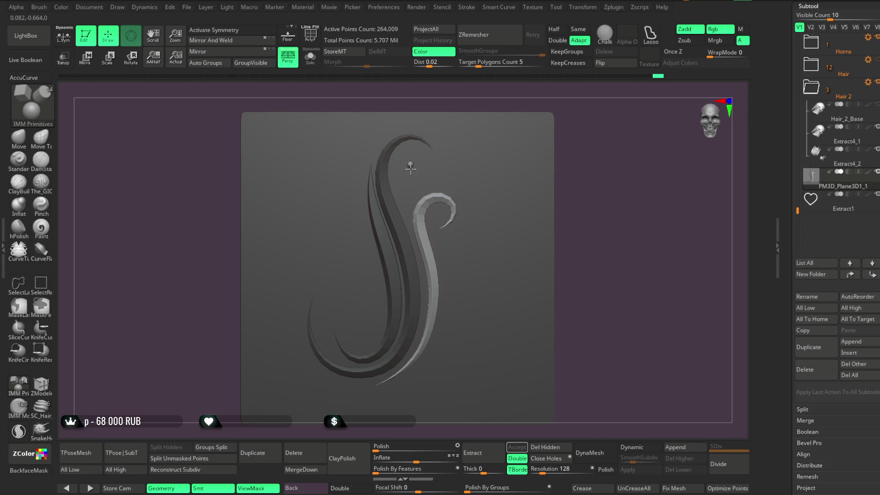
left_click_drag(450, 67, 483, 106)
left_click(93, 62)
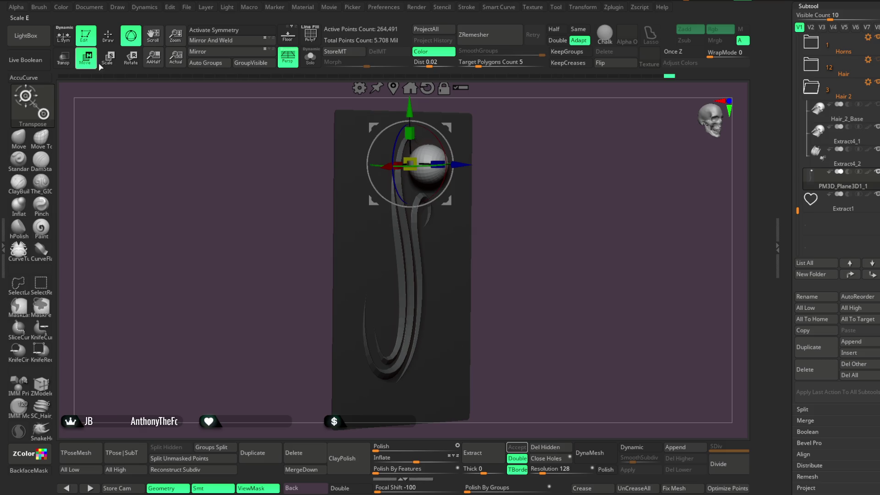
left_click_drag(457, 165, 457, 165)
left_click_drag(406, 112, 408, 109)
left_click_drag(463, 113, 593, 123)
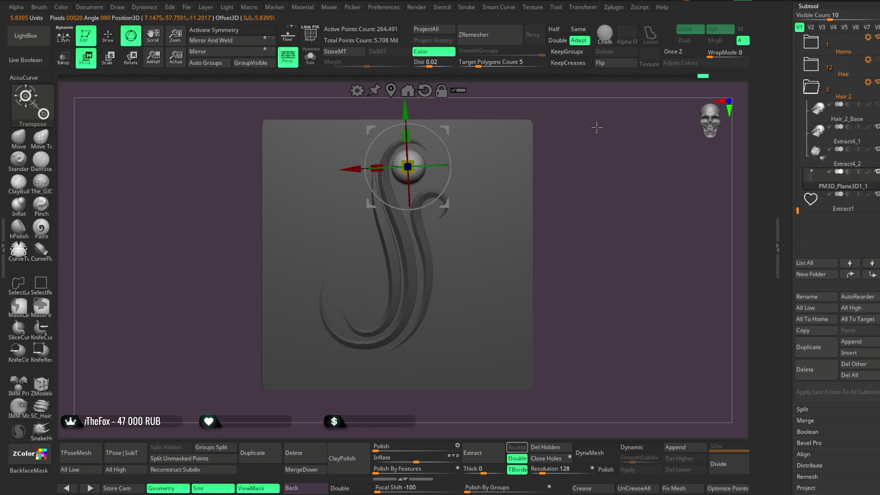
key("f")
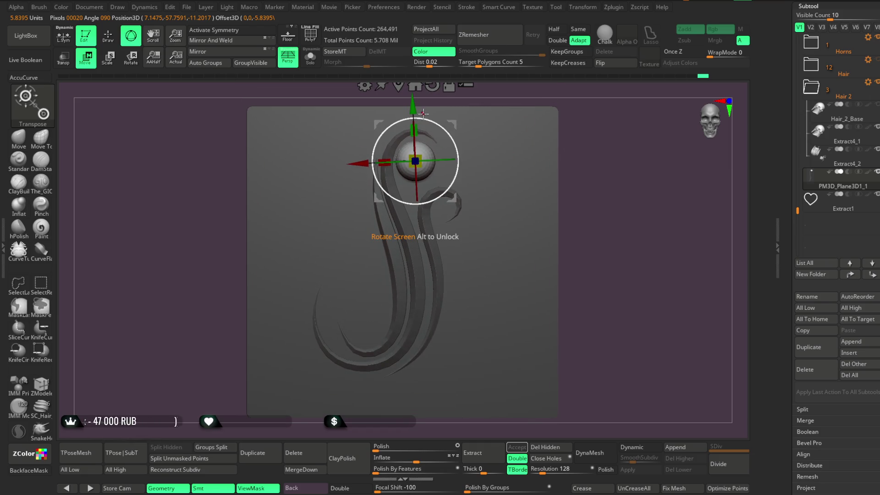
Ctrl-duplicate the sphere down into the S's lower curl and shrink the copy.
left_click_drag(413, 109, 415, 269, "ctrl")
mouse_move(365, 322)
left_mouse_down()
mouse_move(327, 339)
mouse_move(324, 328)
left_mouse_up()
left_click_drag(618, 141, 476, 258, "alt")
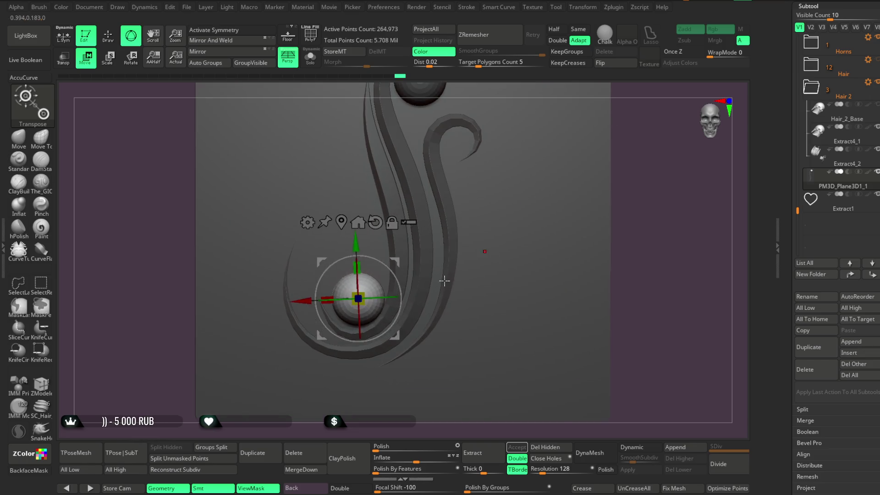
left_click_drag(365, 303, 364, 308)
left_click_drag(305, 304, 299, 310)
left_click_drag(355, 250, 355, 249)
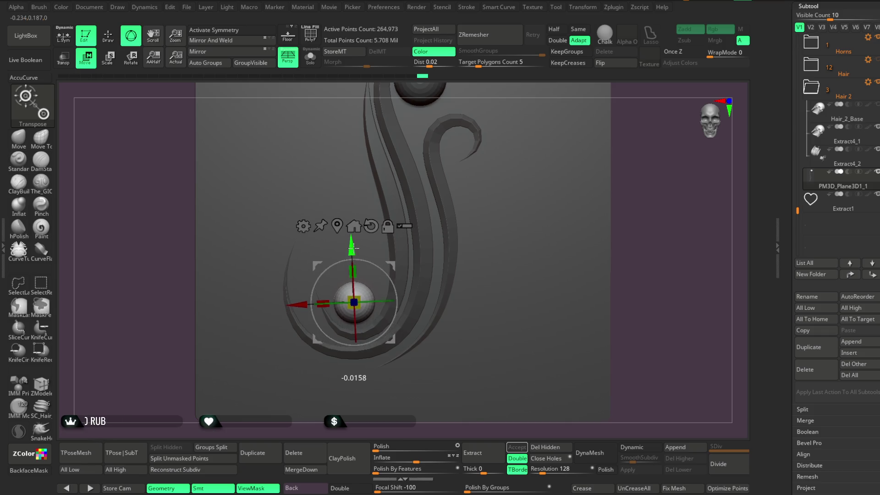
left_click(609, 147)
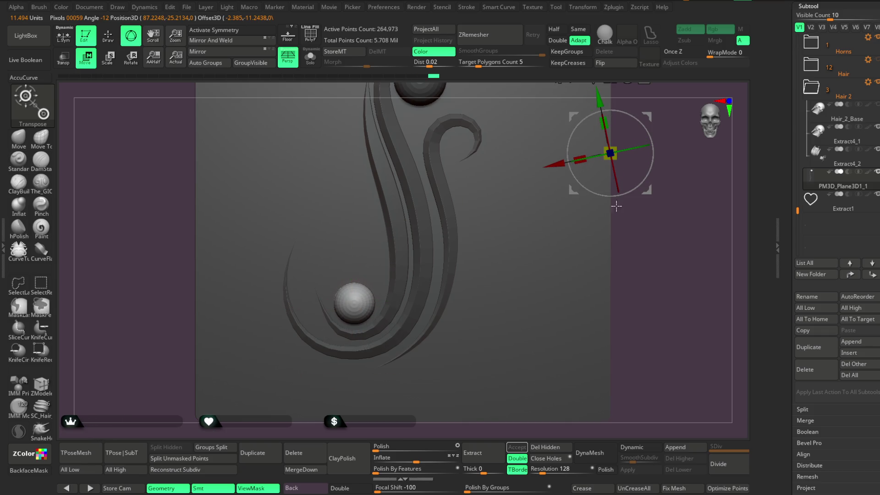
key("ctrl+z")
Duplicate another, smaller sphere and seat it in the S's right curl.
key("f")
left_click_drag(275, 356, 364, 357, "ctrl")
left_click_drag(412, 293, 413, 159)
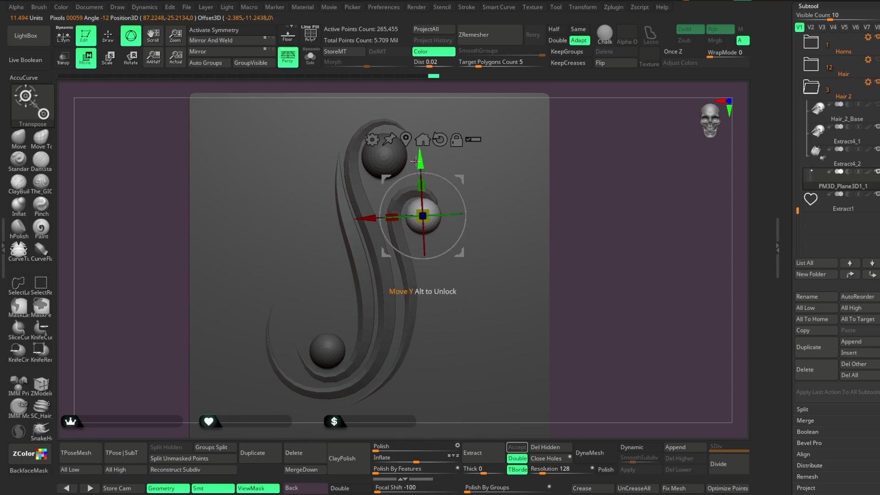
scroll(593, 186, "up", 2)
scroll(593, 186, "up", 2)
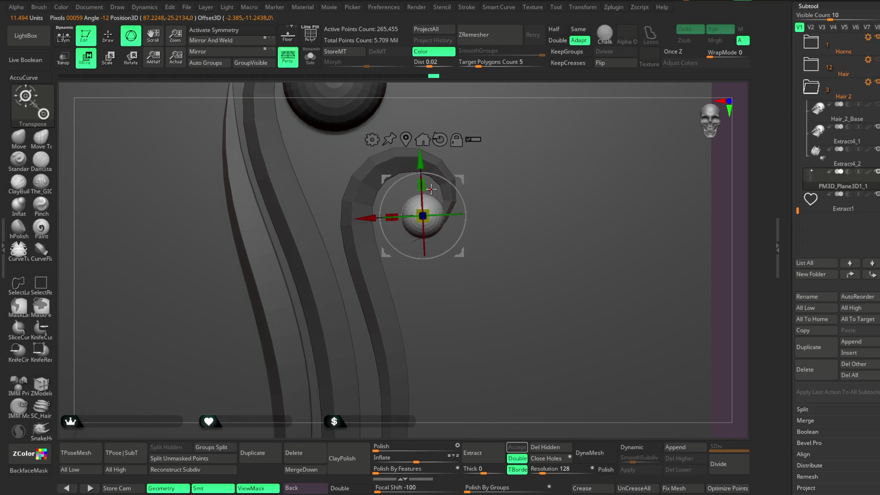
left_click_drag(422, 216, 418, 211)
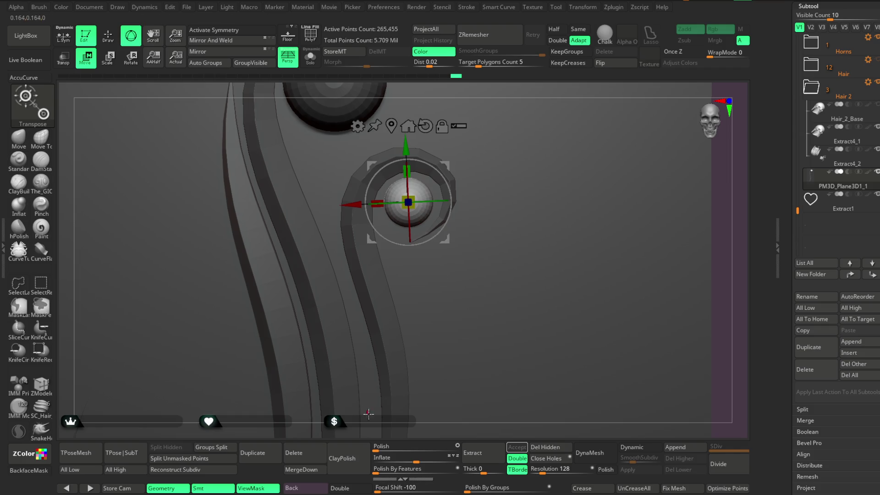
scroll(563, 138, "down", 6)
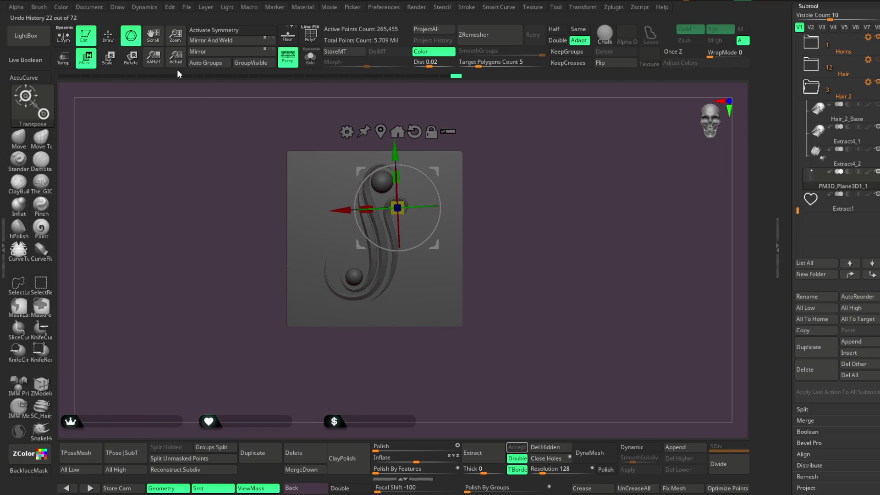
left_click(116, 41)
left_click(468, 179, "ctrl")
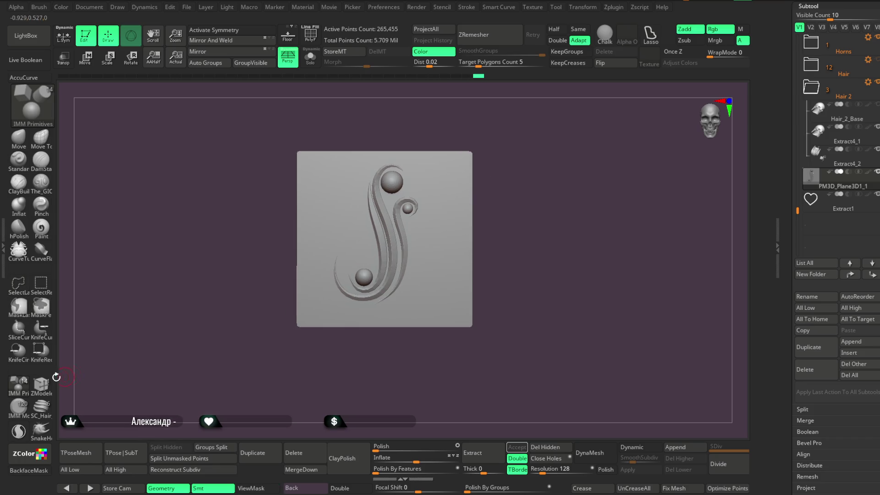
Hide the backing plate, split it into its own subtool, and turn that subtool's visibility off.
left_click(469, 155, "ctrl+shift")
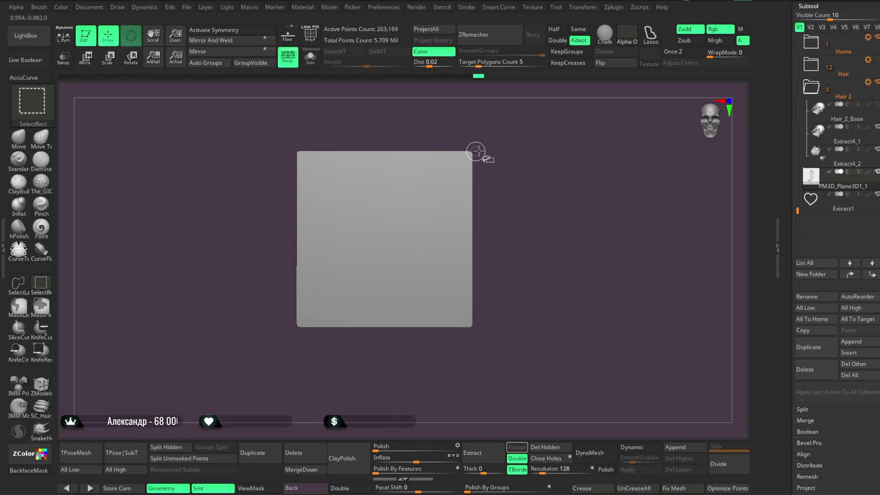
left_click_drag(477, 146, 504, 146, "ctrl+shift")
left_click(547, 447)
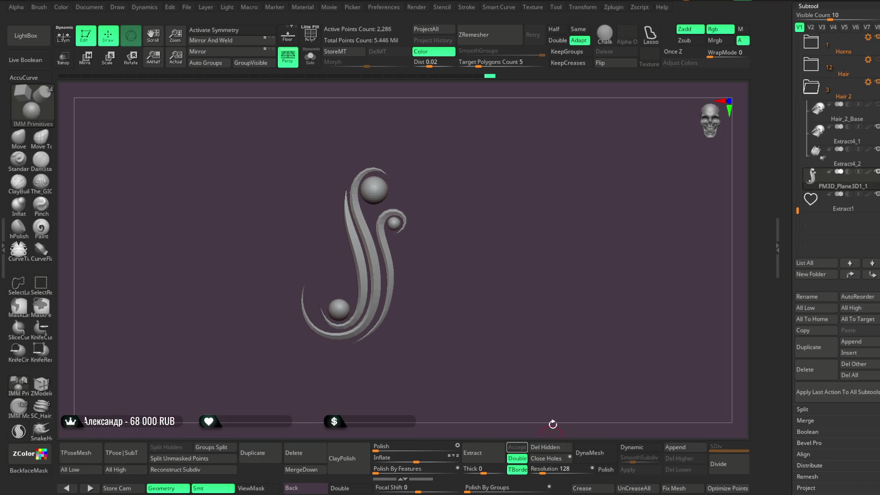
left_click_drag(522, 260, 531, 265, "alt")
key("ctrl+z")
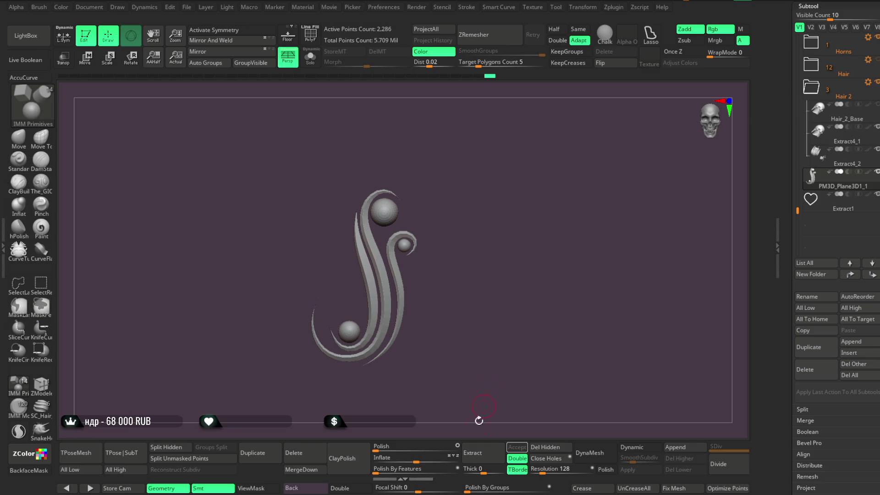
left_click(170, 451)
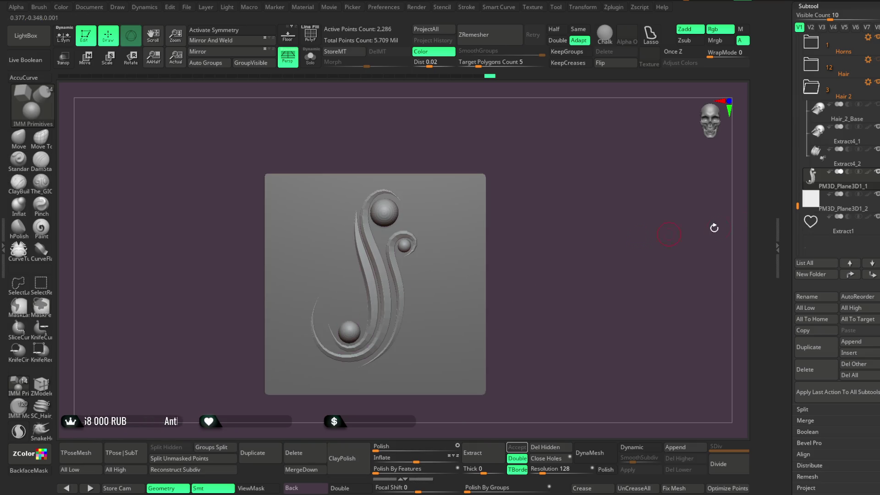
left_click(877, 194)
mouse_move(542, 314)
left_mouse_down()
mouse_move(559, 216)
mouse_move(534, 285)
left_mouse_up()
left_click(87, 59)
Move the S ornament onto the demon figure, shrink it, and place it beside the neck.
mouse_move(436, 263)
left_mouse_down()
mouse_move(435, 326)
mouse_move(426, 133)
left_mouse_up()
left_click_drag(519, 138, 506, 211, "alt")
mouse_move(395, 265)
left_mouse_down()
mouse_move(415, 257)
mouse_move(358, 197)
left_mouse_up()
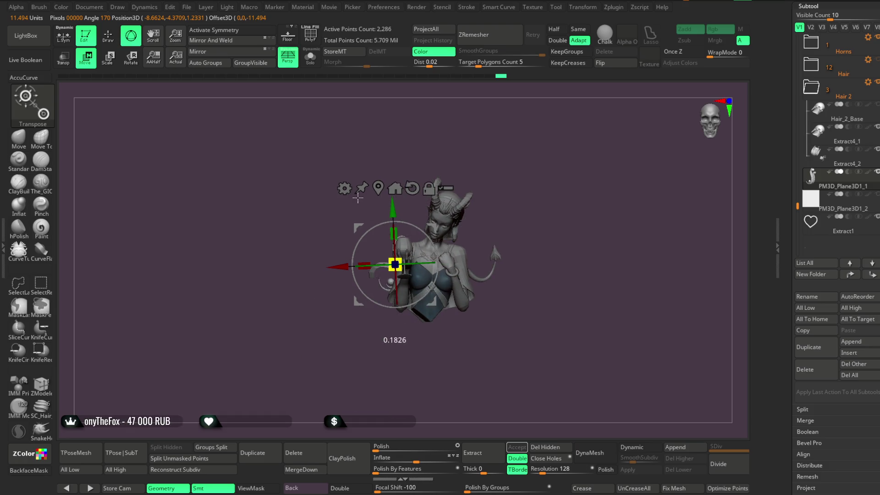
mouse_move(466, 172)
right_mouse_down("ctrl")
mouse_move(458, 205)
mouse_move(504, 192)
mouse_move(587, 207)
right_mouse_up("ctrl")
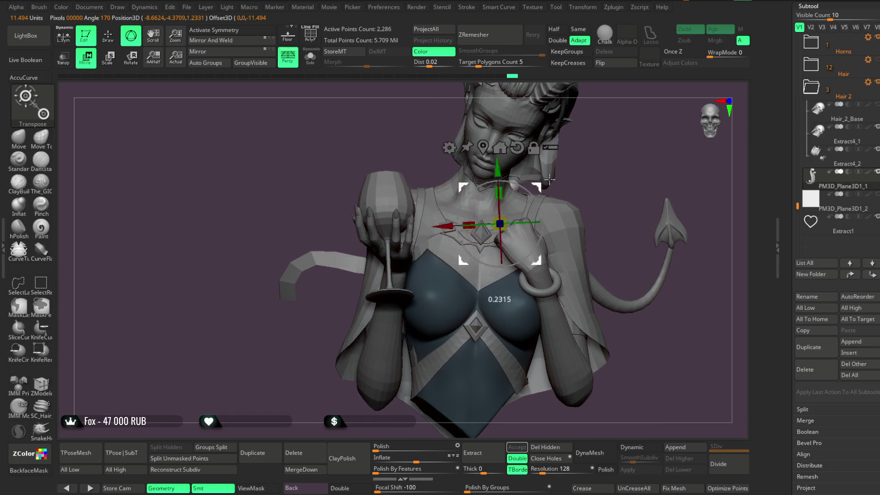
mouse_move(633, 138)
right_mouse_down("ctrl")
mouse_move(674, 163)
mouse_move(611, 161)
mouse_move(605, 204)
mouse_move(600, 183)
right_mouse_up("ctrl")
mouse_move(600, 183)
left_mouse_down()
mouse_move(564, 164)
mouse_move(523, 234)
left_mouse_up()
mouse_move(505, 174)
left_mouse_down()
mouse_move(590, 196)
mouse_move(458, 259)
left_mouse_up()
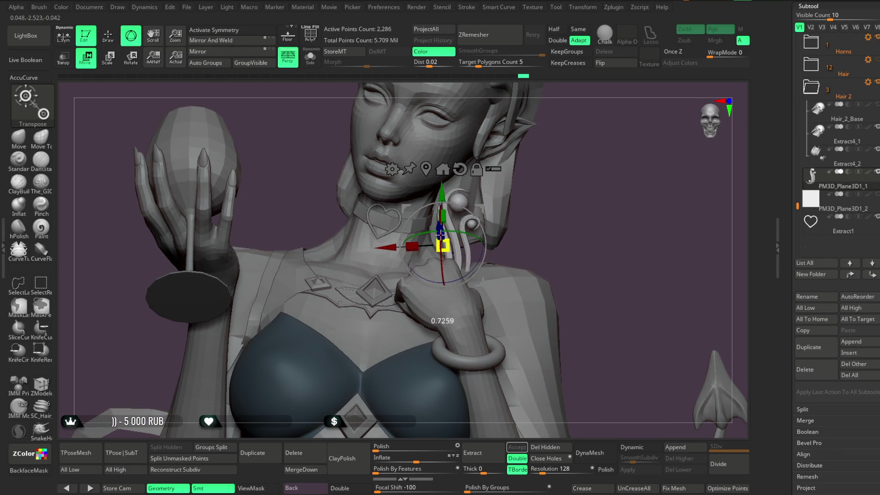
Fine-tune the earring's position at the jaw below the ear, checking it from several angles.
right_click_drag(481, 191, 473, 256, "ctrl")
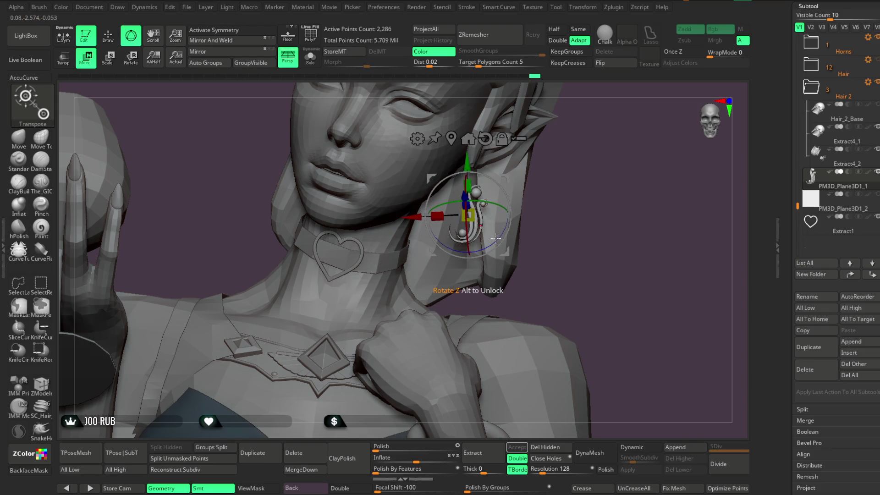
mouse_move(499, 239)
left_mouse_down()
mouse_move(581, 177)
mouse_move(485, 195)
mouse_move(541, 202)
left_mouse_up()
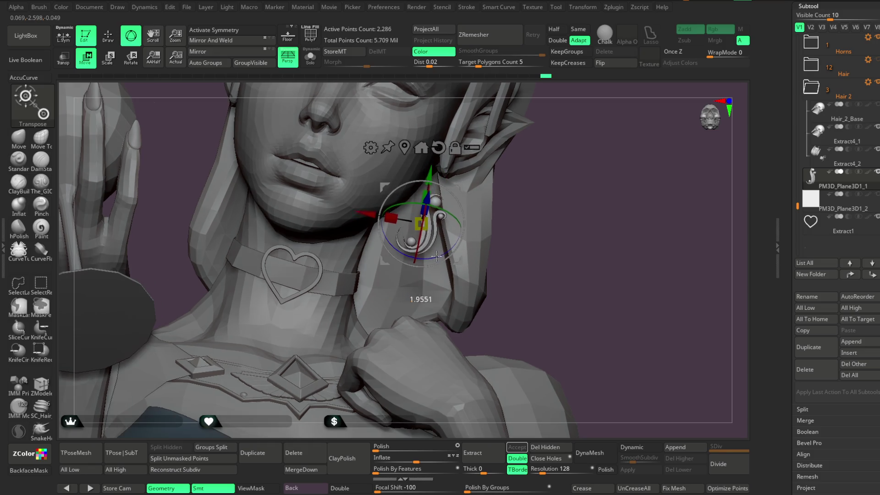
mouse_move(457, 245)
left_mouse_down()
mouse_move(451, 222)
mouse_move(490, 249)
mouse_move(530, 222)
mouse_move(523, 215)
mouse_move(551, 239)
mouse_move(593, 210)
mouse_move(563, 190)
mouse_move(549, 257)
left_mouse_up()
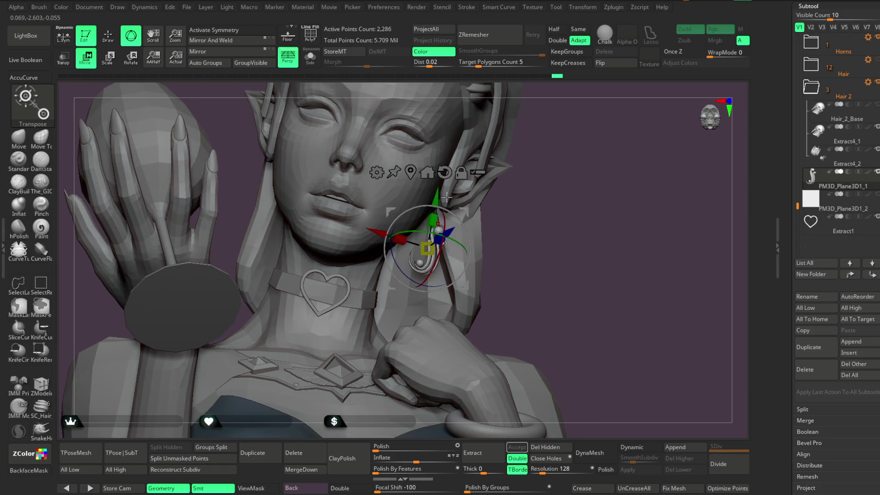
left_click_drag(437, 198, 435, 252, "alt")
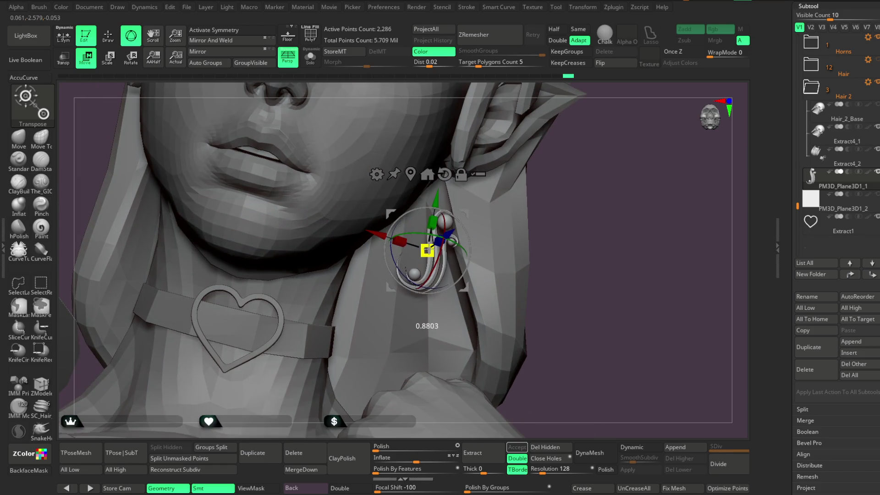
mouse_move(562, 175)
left_mouse_down("alt")
mouse_move(560, 198)
mouse_move(436, 300)
left_mouse_up("alt")
mouse_move(568, 216)
left_mouse_down()
mouse_move(564, 188)
mouse_move(569, 232)
mouse_move(575, 224)
mouse_move(567, 210)
mouse_move(570, 227)
mouse_move(554, 249)
mouse_move(538, 229)
mouse_move(542, 239)
mouse_move(548, 229)
mouse_move(523, 249)
left_mouse_up()
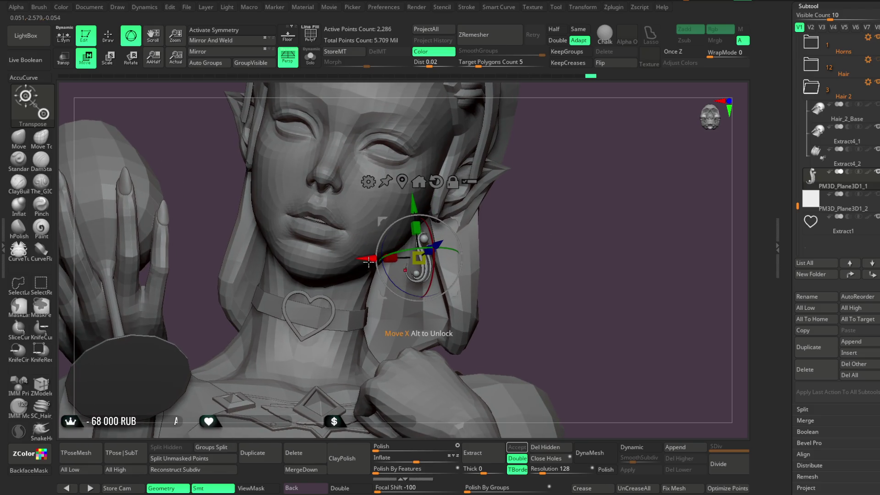
mouse_move(471, 199)
left_mouse_down()
mouse_move(527, 215)
mouse_move(550, 185)
mouse_move(566, 181)
mouse_move(567, 210)
mouse_move(620, 211)
mouse_move(565, 211)
mouse_move(560, 202)
mouse_move(550, 211)
mouse_move(574, 225)
mouse_move(568, 213)
mouse_move(571, 228)
mouse_move(561, 227)
left_mouse_up()
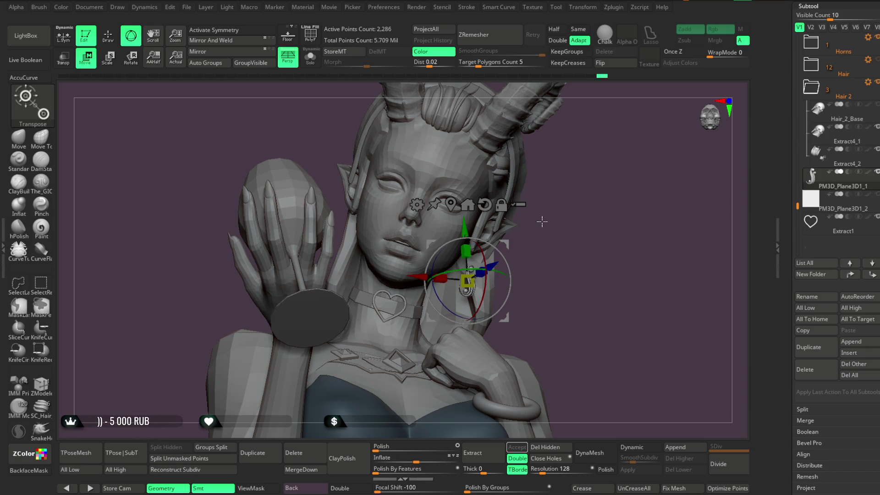
mouse_move(554, 216)
left_mouse_down()
mouse_move(579, 210)
mouse_move(575, 204)
mouse_move(566, 219)
mouse_move(492, 246)
mouse_move(445, 287)
left_mouse_up()
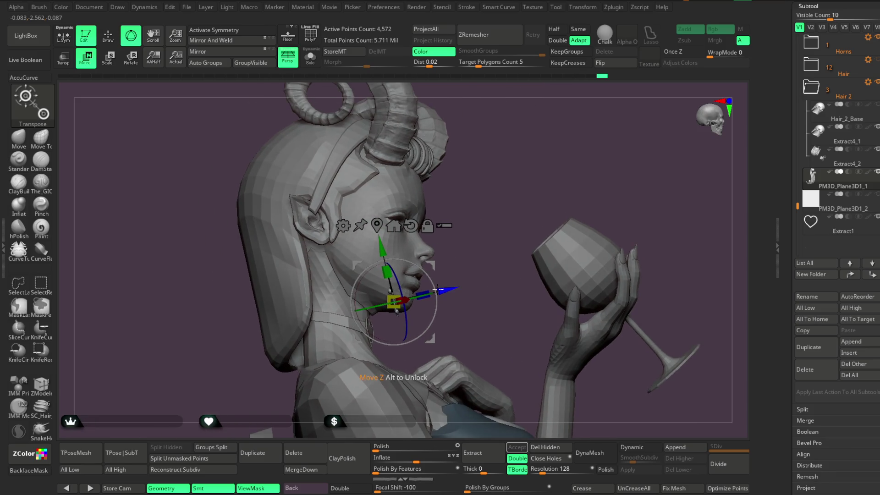
Raise the S earring to hang below the ear lobe, inspect it around the head, and return to Draw mode.
scroll(482, 233, "up", 5)
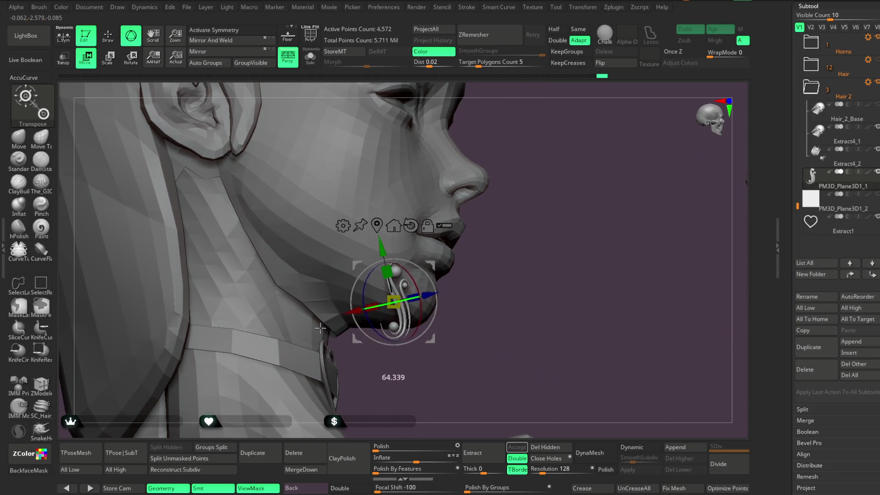
scroll(560, 258, "down", 5)
mouse_move(436, 350)
left_mouse_down()
mouse_move(294, 275)
mouse_move(306, 250)
left_mouse_up()
mouse_move(582, 226)
left_mouse_down()
mouse_move(458, 225)
mouse_move(592, 200)
mouse_move(553, 236)
mouse_move(380, 272)
left_mouse_up()
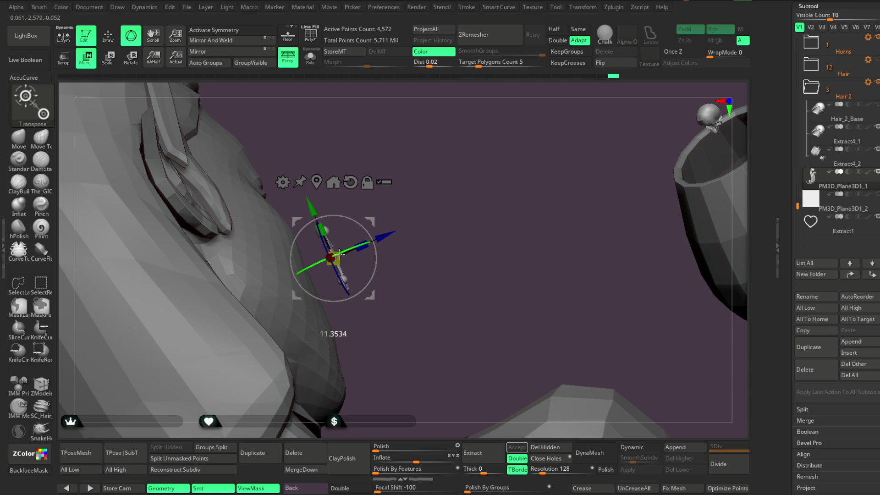
mouse_move(421, 217)
left_mouse_down()
mouse_move(310, 253)
mouse_move(294, 206)
mouse_move(304, 167)
mouse_move(587, 167)
mouse_move(519, 200)
left_mouse_up()
left_click_drag(414, 240, 383, 234)
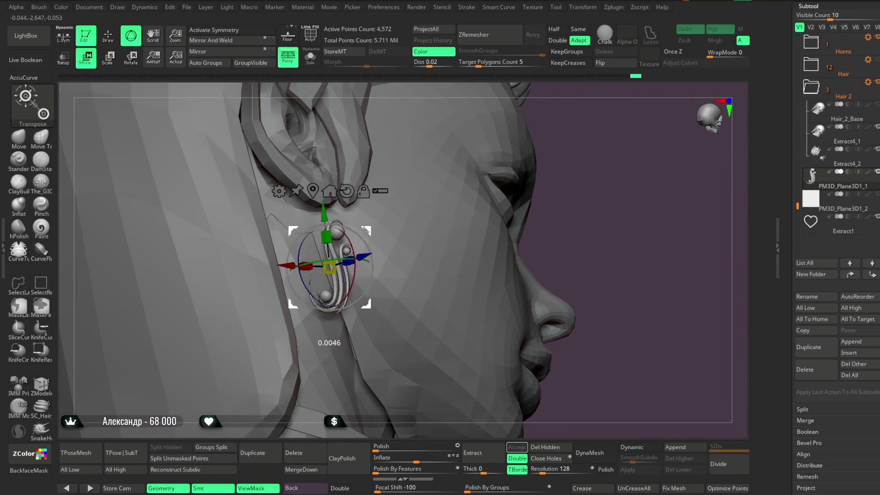
left_click_drag(592, 169, 349, 242)
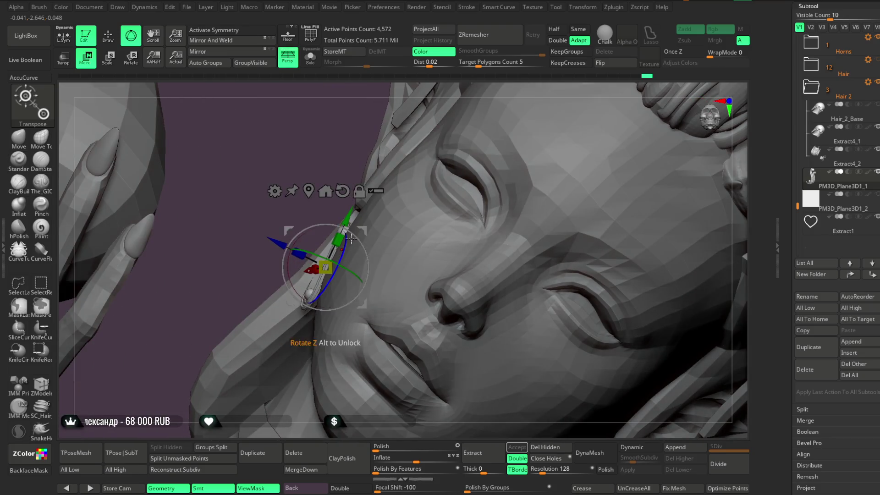
mouse_move(275, 171)
left_mouse_down()
mouse_move(503, 179)
mouse_move(496, 184)
mouse_move(525, 208)
left_mouse_up()
mouse_move(404, 227)
left_mouse_down()
mouse_move(581, 182)
mouse_move(556, 244)
mouse_move(552, 198)
mouse_move(556, 212)
mouse_move(565, 196)
mouse_move(545, 216)
mouse_move(540, 199)
mouse_move(532, 216)
mouse_move(508, 208)
mouse_move(524, 196)
mouse_move(548, 237)
left_mouse_up()
left_click(107, 37)
key("space")
mouse_move(623, 188)
left_mouse_down()
mouse_move(573, 202)
mouse_move(603, 179)
mouse_move(585, 176)
mouse_move(676, 286)
mouse_move(572, 276)
mouse_move(691, 326)
mouse_move(545, 323)
left_mouse_up()
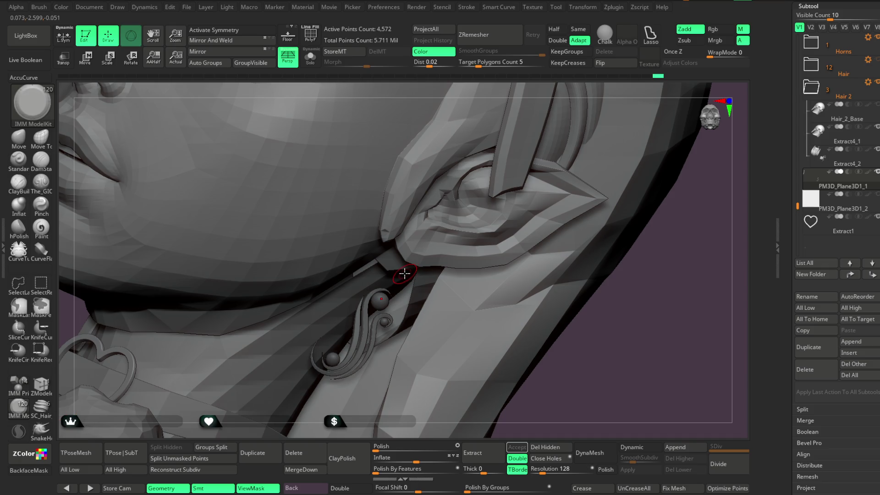
Place the Circular_17 insert from the IMM ModelKit as a round stud on the ear lobe.
key("m")
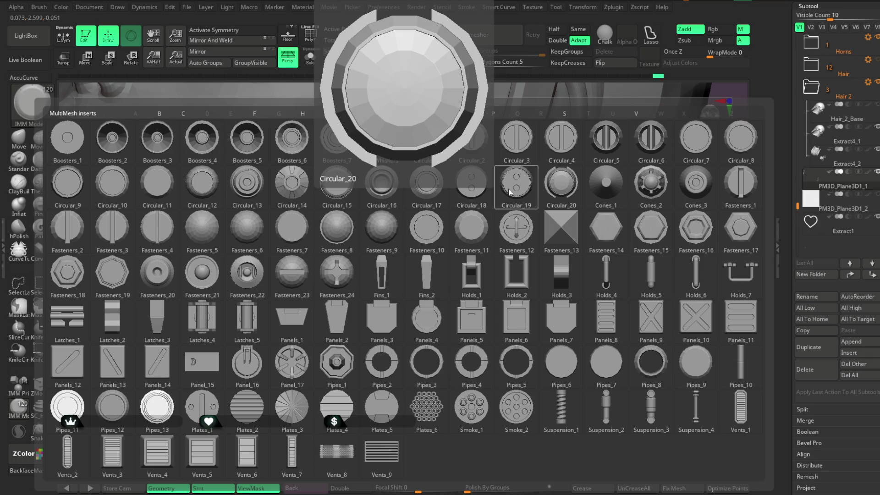
left_click(433, 196)
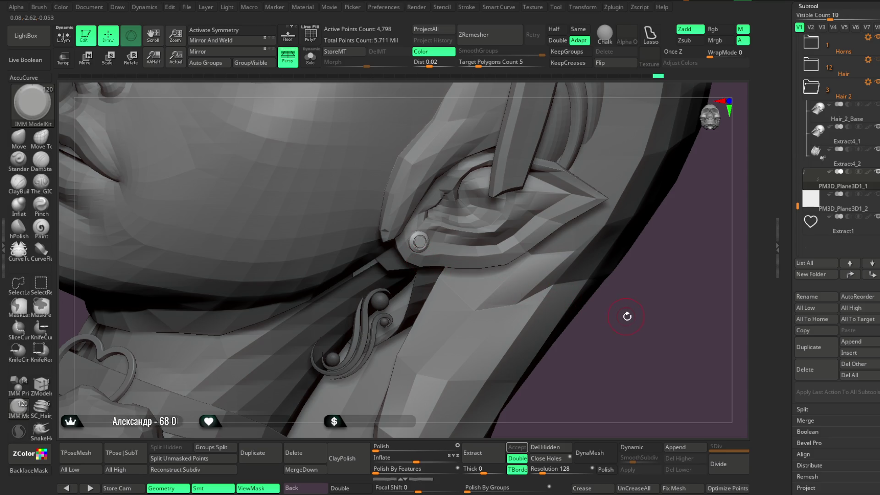
left_click_drag(622, 331, 653, 220)
mouse_move(601, 85)
left_mouse_down()
mouse_move(609, 228)
mouse_move(606, 154)
mouse_move(628, 158)
mouse_move(591, 199)
mouse_move(593, 255)
mouse_move(607, 231)
mouse_move(300, 287)
left_mouse_up()
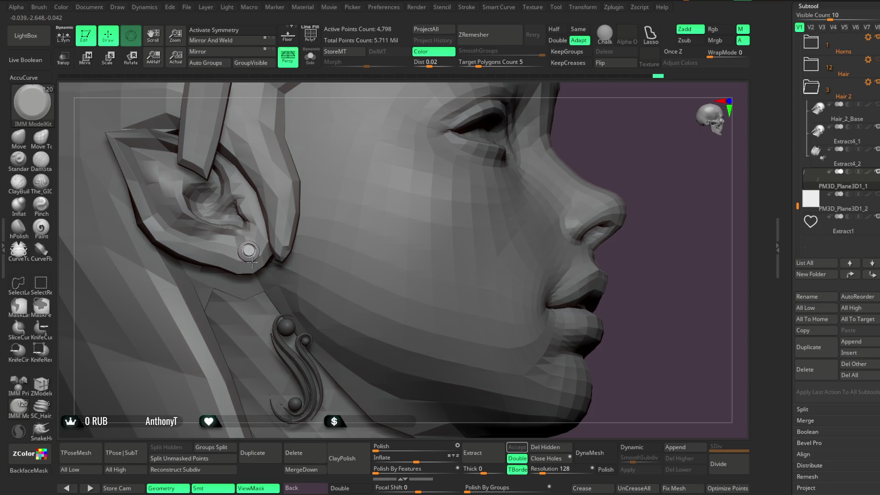
left_click_drag(650, 294, 633, 226)
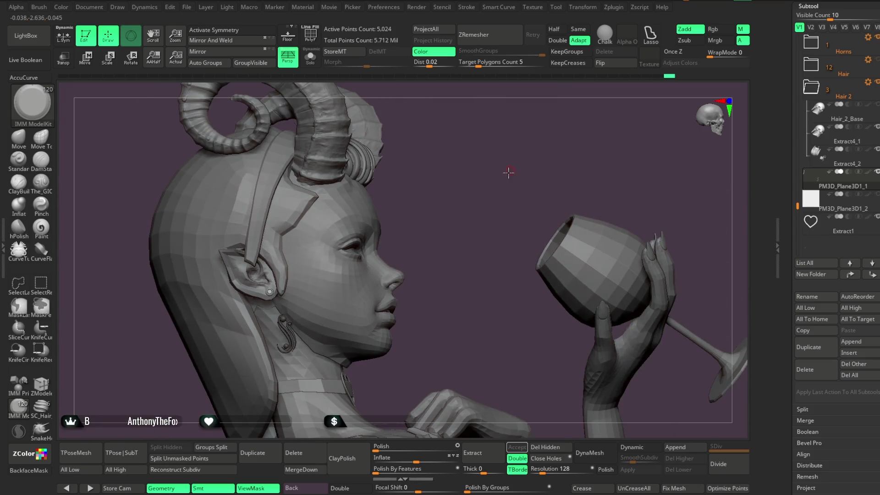
mouse_move(508, 172)
left_mouse_down()
mouse_move(471, 185)
mouse_move(530, 204)
mouse_move(516, 228)
mouse_move(544, 183)
mouse_move(526, 170)
mouse_move(589, 179)
mouse_move(676, 220)
mouse_move(592, 212)
left_mouse_up()
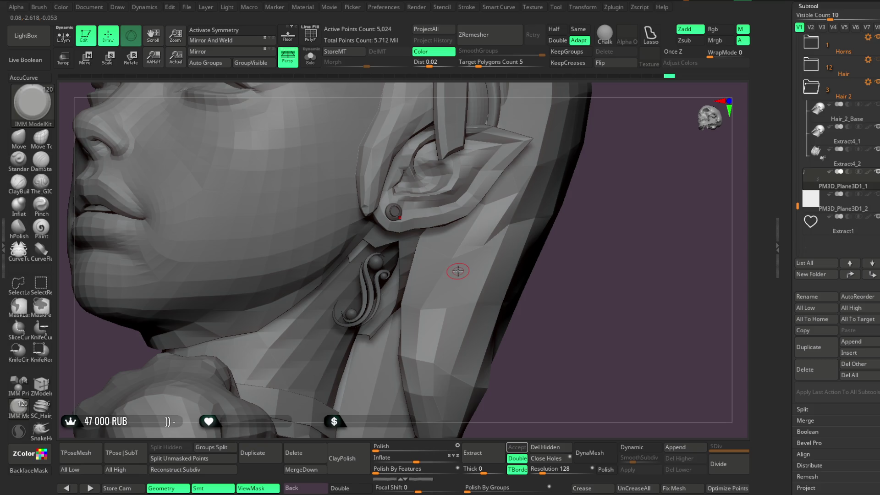
left_click(186, 7)
Insert a sphere bead into the ear stud, rotate it about 29° and move it below the stud.
mouse_move(567, 270)
left_mouse_down()
mouse_move(591, 258)
mouse_move(674, 257)
mouse_move(452, 311)
left_mouse_up()
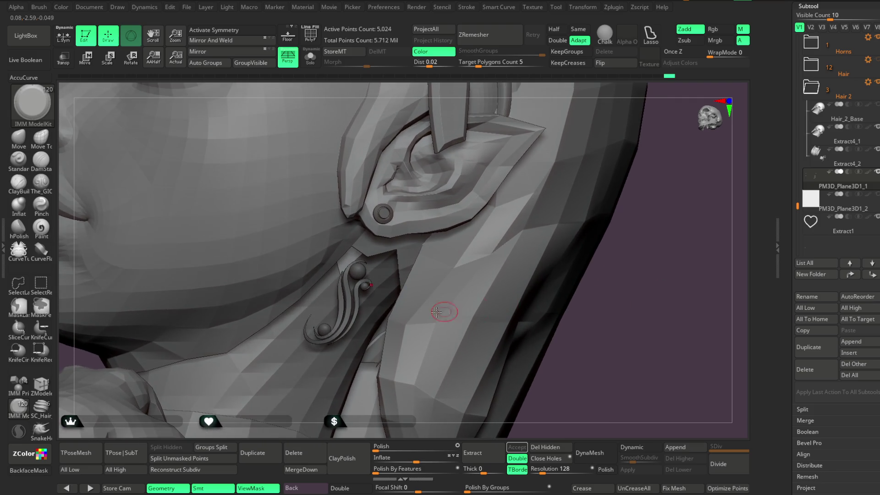
left_click(20, 389)
mouse_move(671, 259)
left_mouse_down()
mouse_move(669, 300)
mouse_move(659, 293)
left_mouse_up()
left_click(479, 188)
left_click_drag(536, 87, 530, 91)
key("w")
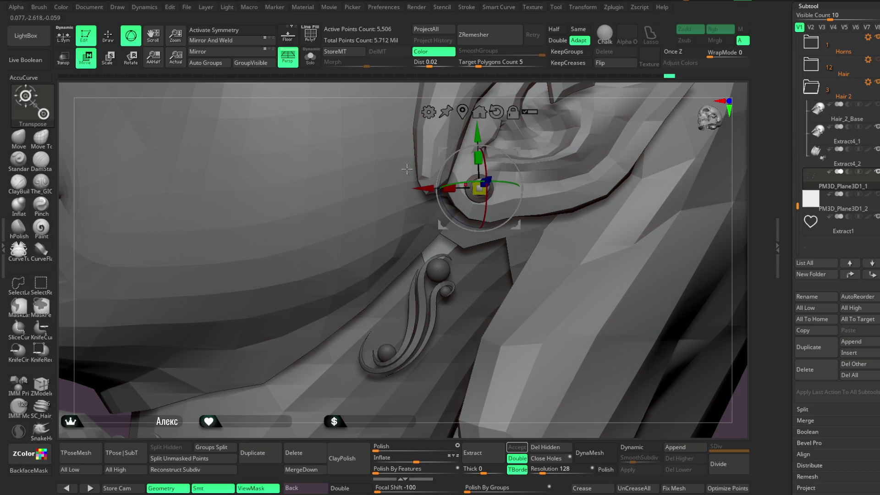
left_click_drag(492, 223, 474, 223)
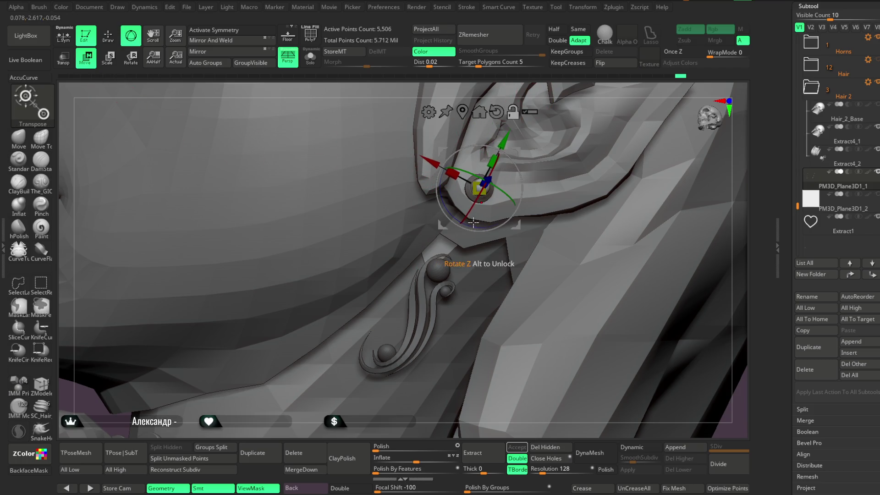
mouse_move(479, 188)
left_mouse_down()
mouse_move(456, 212)
mouse_move(460, 224)
left_mouse_up()
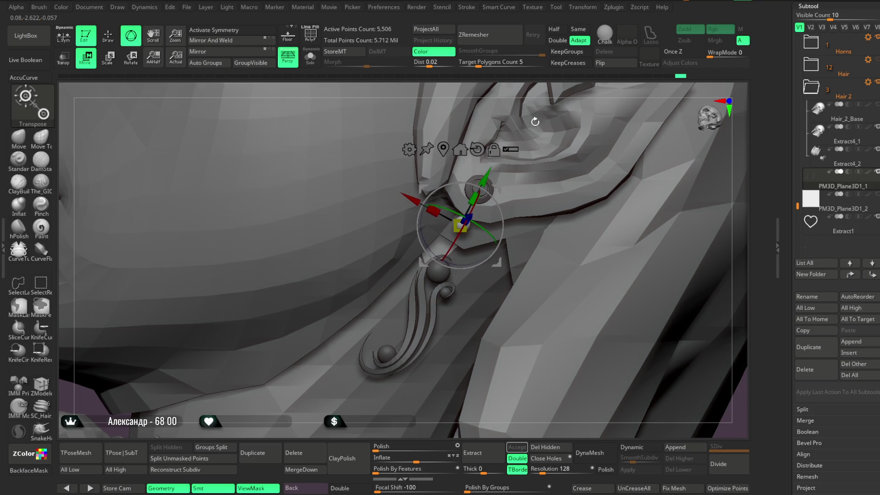
Try Ctrl-duplicating the bead downward and adjusting the copy, then undo the duplicate.
left_click_drag(534, 118, 485, 176)
left_click(484, 176)
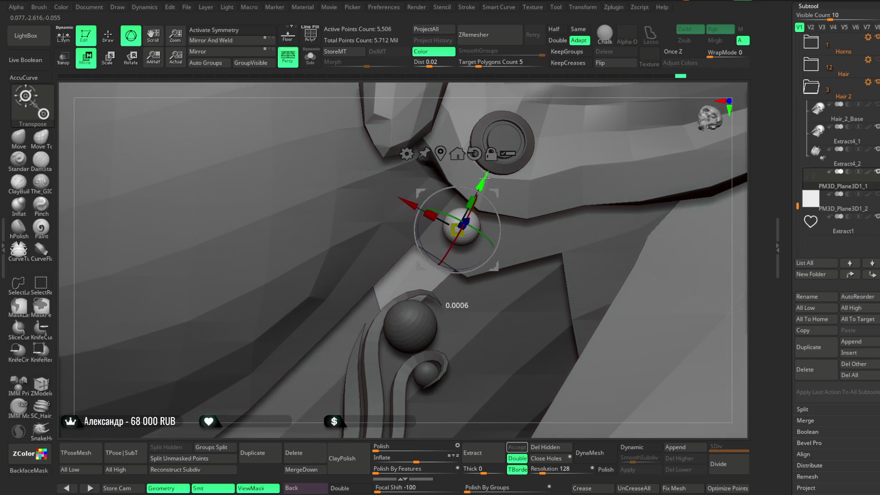
mouse_move(487, 173)
left_mouse_down("ctrl")
mouse_move(463, 189)
mouse_move(466, 210)
left_mouse_up("ctrl")
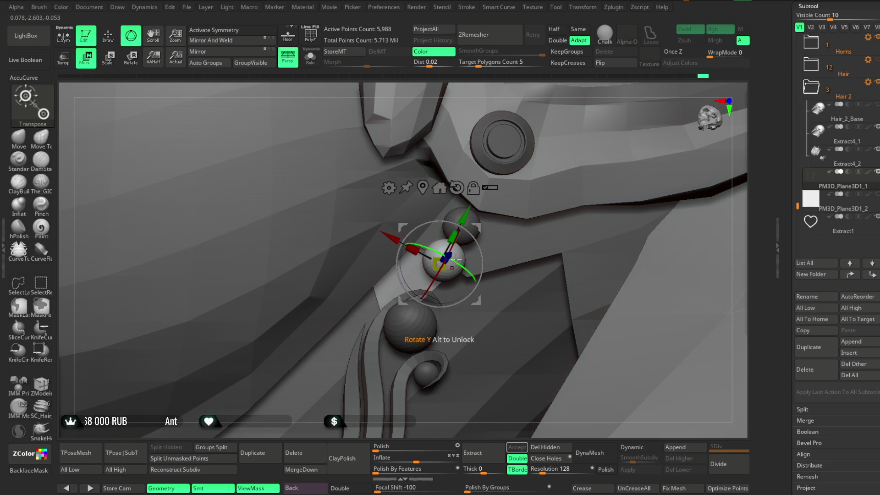
right_click_drag(447, 272, 441, 272)
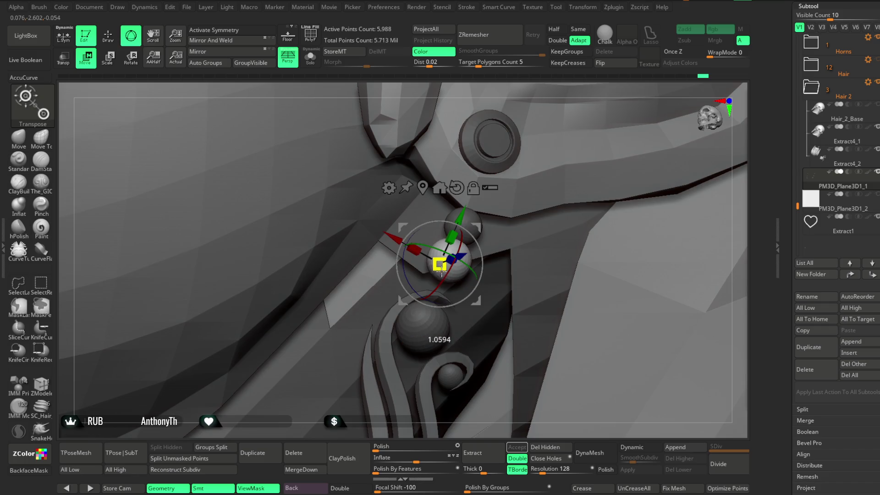
left_click_drag(463, 213, 458, 215)
mouse_move(516, 151)
right_mouse_down()
mouse_move(507, 79)
mouse_move(555, 105)
mouse_move(578, 101)
right_mouse_up()
mouse_move(654, 153)
right_mouse_down()
mouse_move(628, 134)
mouse_move(606, 202)
right_mouse_up()
left_click_drag(457, 262, 445, 269)
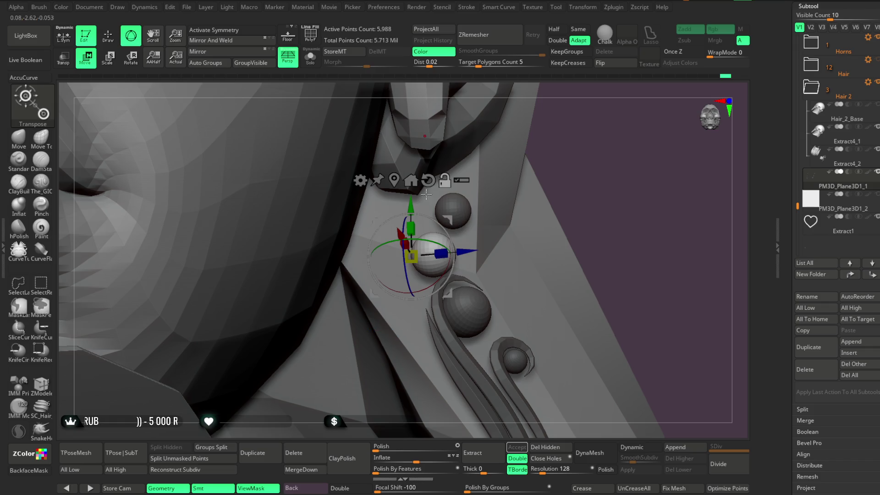
left_click_drag(427, 197, 399, 180)
left_click_drag(461, 263, 483, 223)
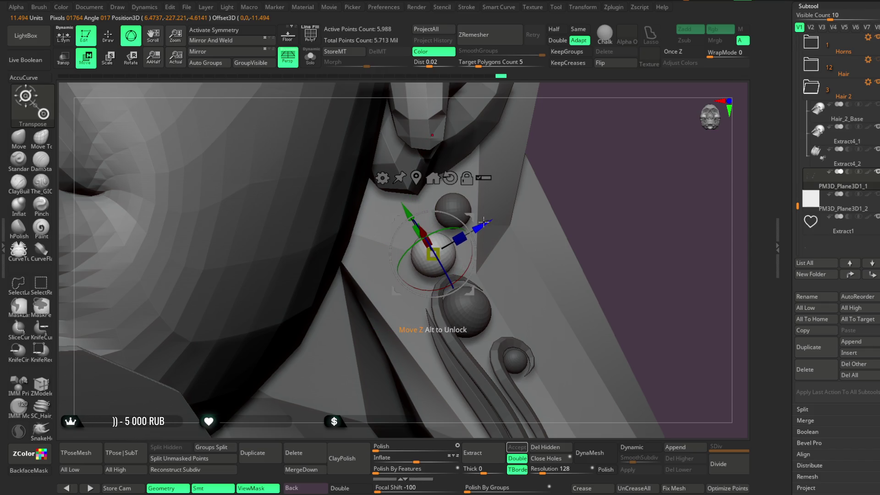
mouse_move(621, 159)
left_mouse_down()
mouse_move(603, 181)
mouse_move(588, 165)
left_mouse_up()
key("ctrl")
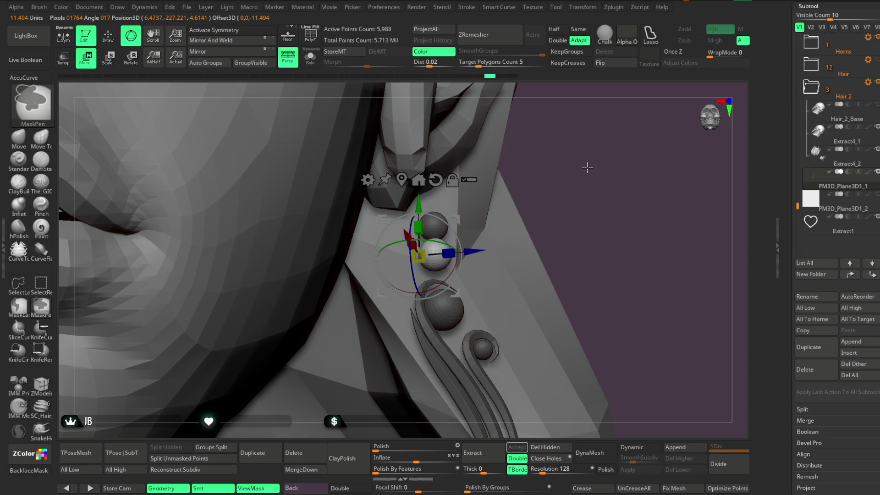
key("ctrl+z")
Nudge the single bead into place under the stud, check it from several angles, and return to Draw.
mouse_move(473, 223)
left_mouse_down()
mouse_move(446, 229)
mouse_move(496, 210)
mouse_move(609, 139)
mouse_move(504, 140)
mouse_move(486, 116)
mouse_move(415, 176)
left_mouse_up()
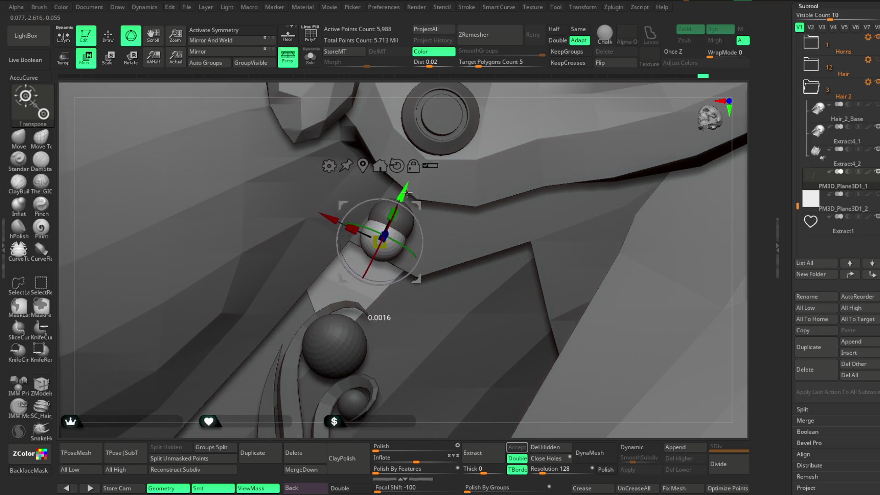
left_click_drag(394, 221, 377, 275)
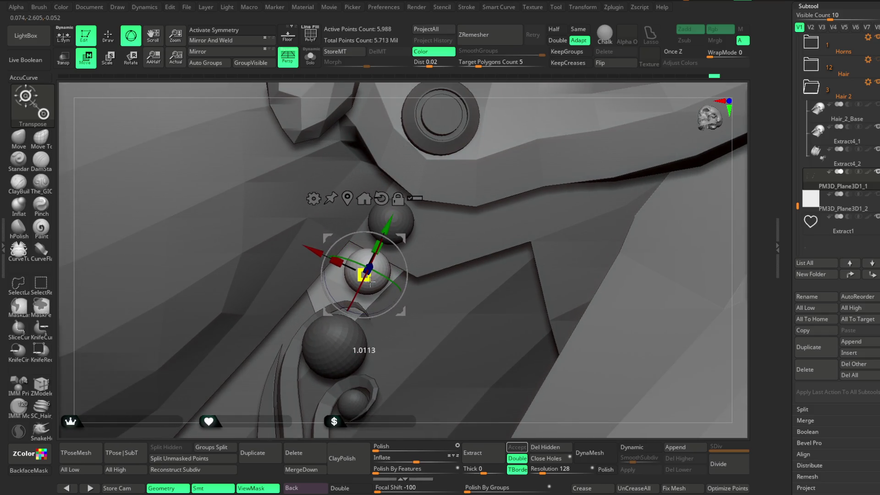
left_click_drag(361, 421, 489, 165)
mouse_move(526, 90)
left_mouse_down()
mouse_move(550, 163)
mouse_move(532, 162)
left_mouse_up()
scroll(533, 162, "up", 10)
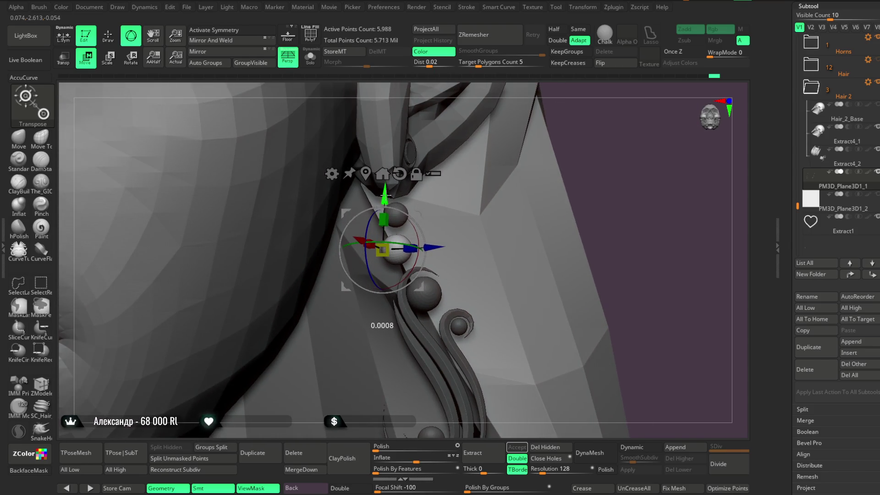
scroll(602, 172, "down", 10)
mouse_move(566, 204)
left_mouse_down()
mouse_move(552, 193)
mouse_move(596, 187)
mouse_move(587, 149)
left_mouse_up()
scroll(587, 149, "up", 5)
left_click(112, 38)
left_click_drag(727, 206, 716, 207)
scroll(360, 113, "up", 5)
mouse_move(360, 113)
right_mouse_down()
mouse_move(422, 84)
mouse_move(402, 114)
right_mouse_up()
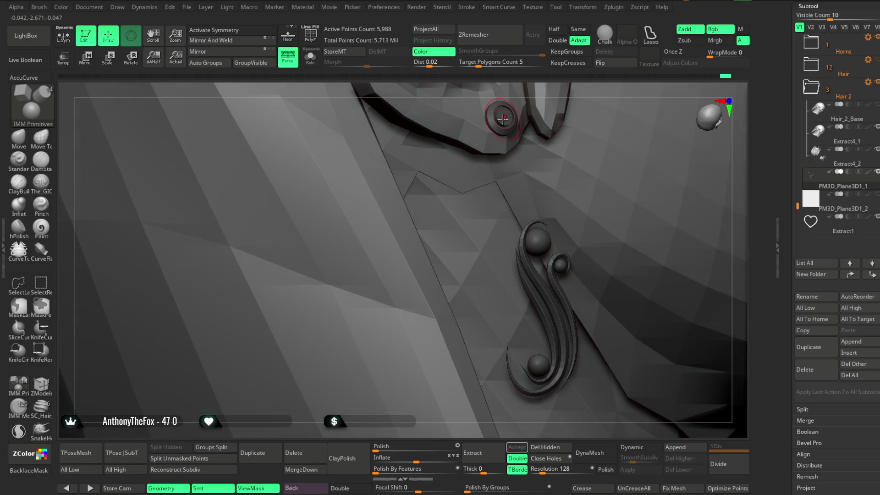
Rotate the first bead about 52° with the Move gizmo.
mouse_move(503, 118)
right_mouse_down()
mouse_move(496, 93)
mouse_move(497, 114)
right_mouse_up()
key("w")
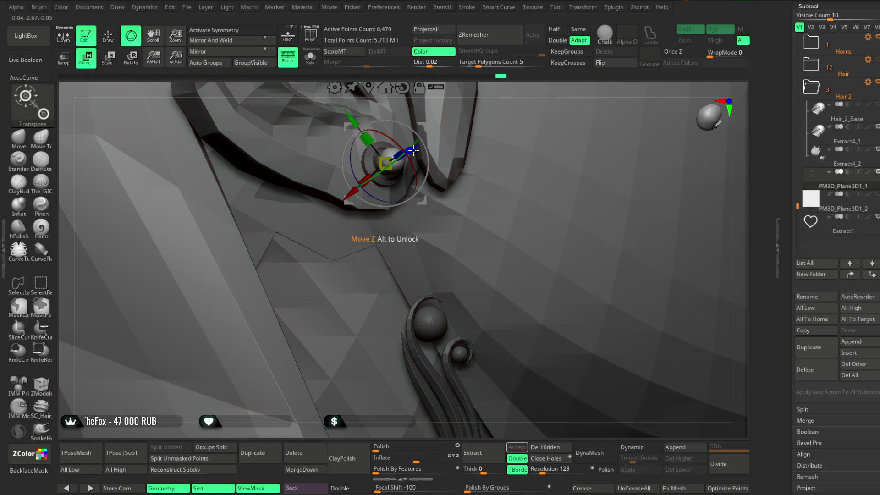
left_click_drag(414, 154, 392, 197)
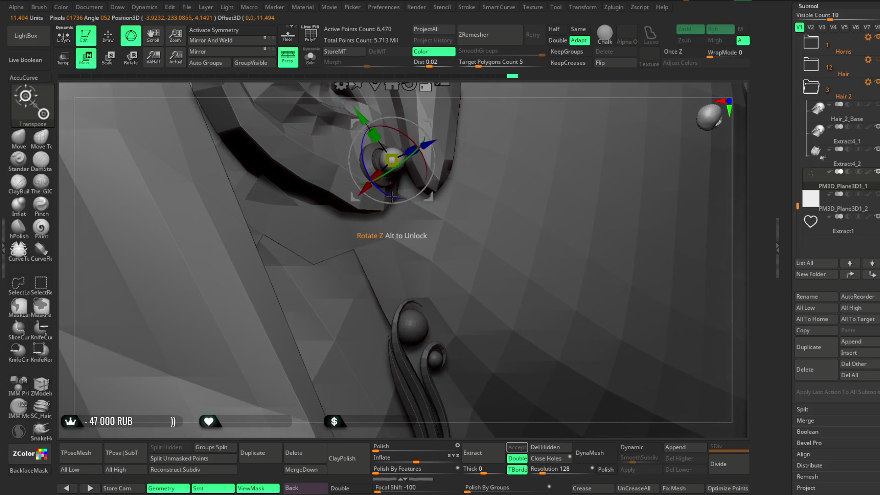
right_click_drag(362, 166, 387, 111)
mouse_move(509, 123)
right_mouse_down()
mouse_move(515, 81)
mouse_move(507, 110)
mouse_move(485, 105)
mouse_move(477, 115)
mouse_move(471, 85)
mouse_move(450, 78)
mouse_move(449, 119)
mouse_move(436, 152)
right_mouse_up()
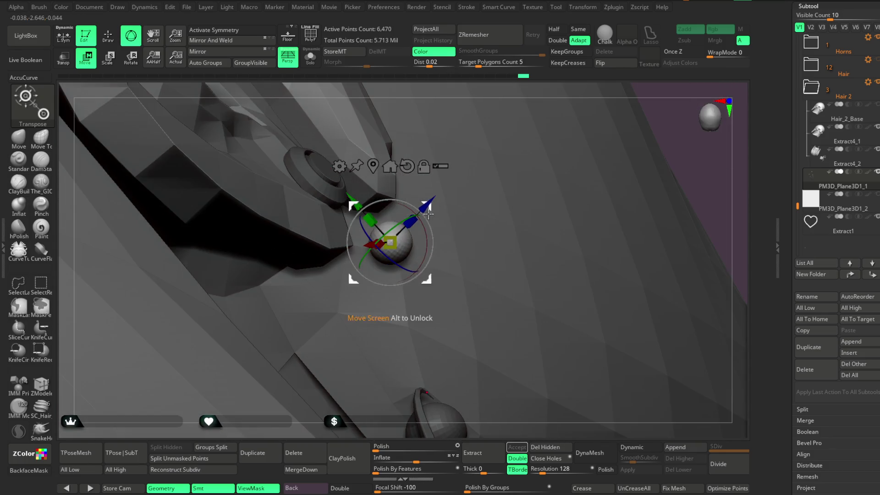
left_click_drag(436, 202, 420, 219)
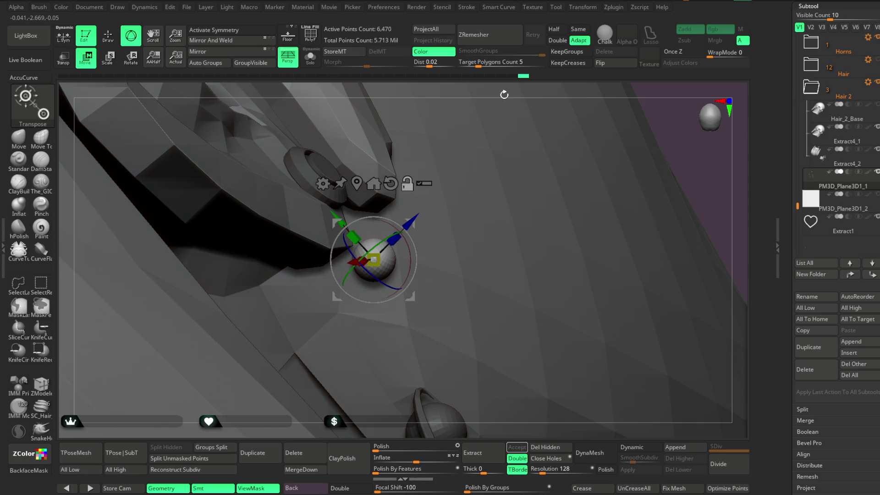
right_click_drag(342, 216, 297, 187, "alt")
Duplicate the bead below the first, rotate it about 21° and scale it up to 1.3084.
mouse_move(296, 188)
left_mouse_down("ctrl")
mouse_move(321, 202)
mouse_move(330, 225)
left_mouse_up("ctrl")
mouse_move(420, 157)
right_mouse_down()
mouse_move(475, 87)
mouse_move(422, 206)
right_mouse_up()
mouse_move(401, 270)
left_mouse_down()
mouse_move(360, 316)
mouse_move(380, 313)
left_mouse_up()
mouse_move(380, 314)
right_mouse_down()
mouse_move(534, 125)
mouse_move(442, 114)
mouse_move(441, 92)
right_mouse_up()
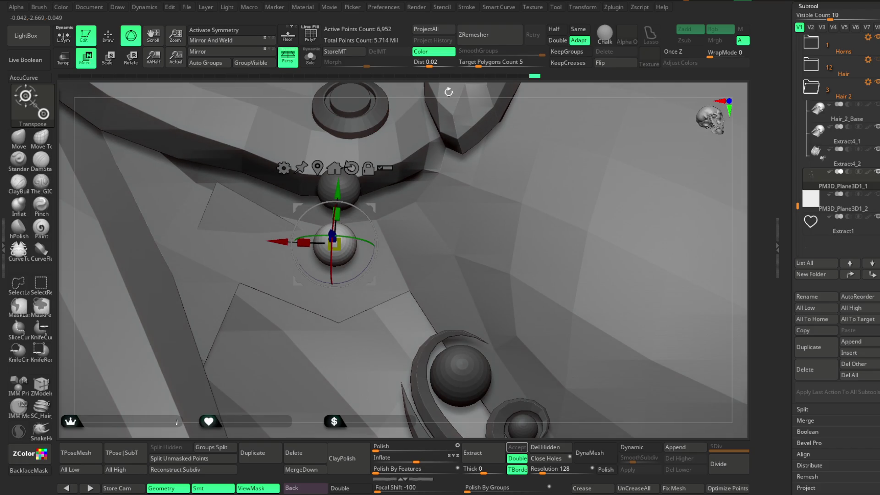
left_click_drag(334, 247, 346, 263)
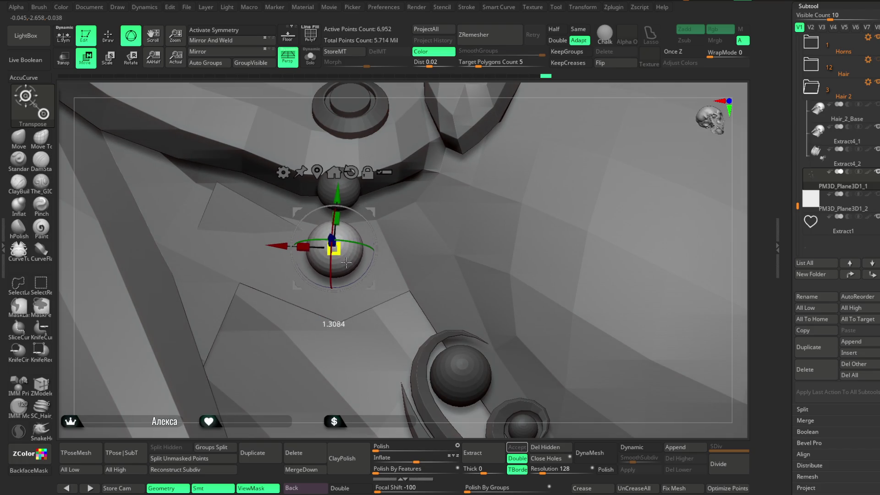
mouse_move(346, 263)
right_mouse_down()
mouse_move(349, 185)
mouse_move(691, 188)
right_mouse_up()
left_click(107, 36)
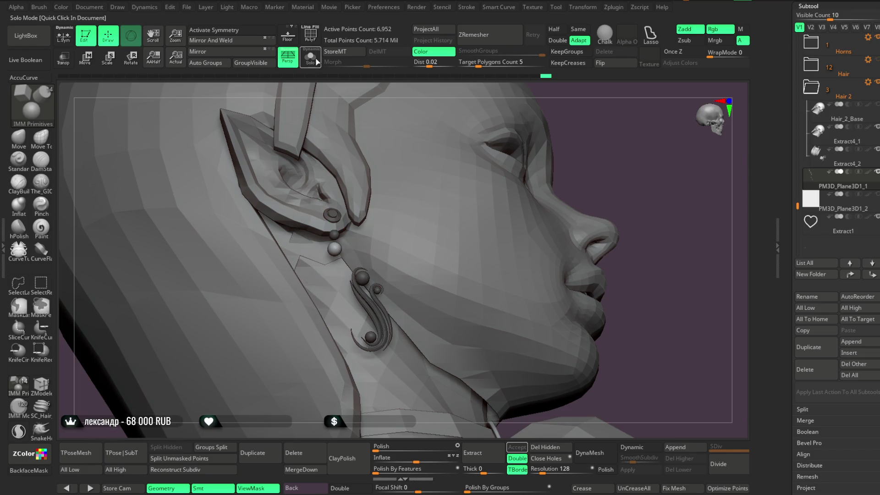
In Solo view, mask the earring's top spheres and invert the mask so the pendant is free.
left_click(315, 62)
mouse_move(502, 177)
right_mouse_down()
mouse_move(452, 265)
mouse_move(428, 212)
mouse_move(414, 221)
right_mouse_up()
mouse_move(407, 210)
left_mouse_down("ctrl")
mouse_move(380, 215)
mouse_move(357, 243)
left_mouse_up("ctrl")
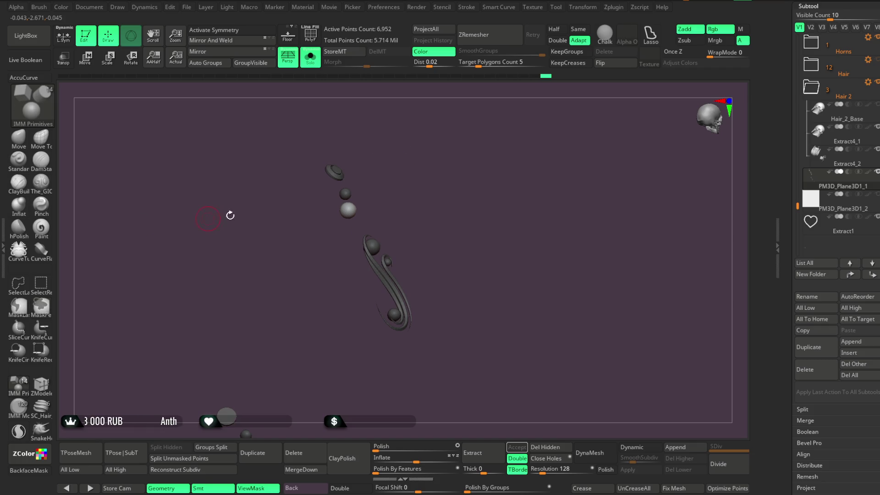
left_click(450, 177, "ctrl")
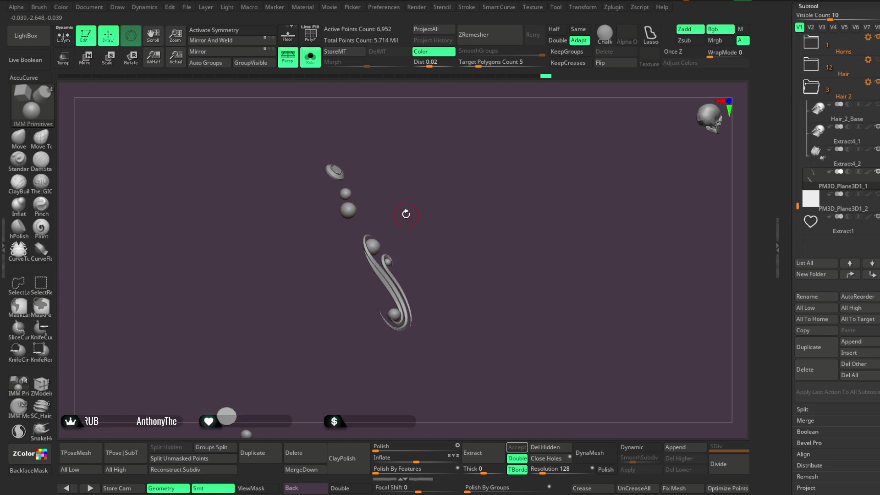
left_click_drag(376, 215, 430, 389, "ctrl")
left_click(469, 219, "ctrl")
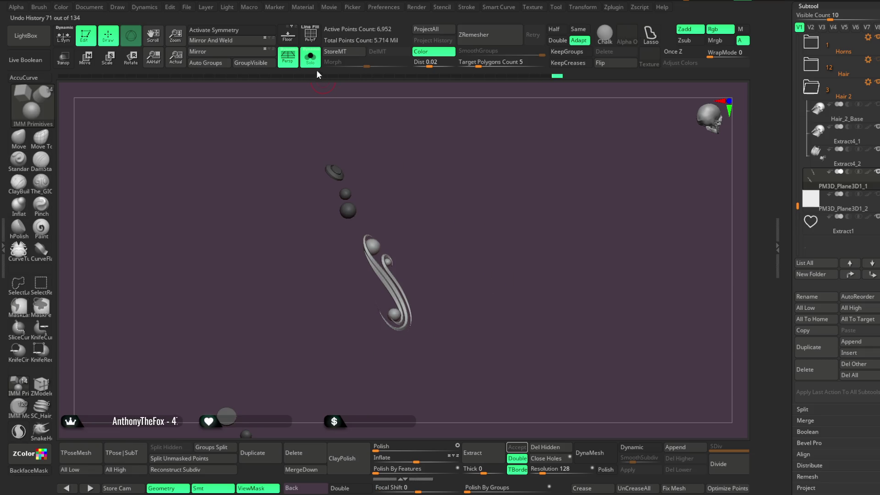
left_click(311, 58)
Slide the S pendant to its new spot below the stud and check it from the side.
key("w")
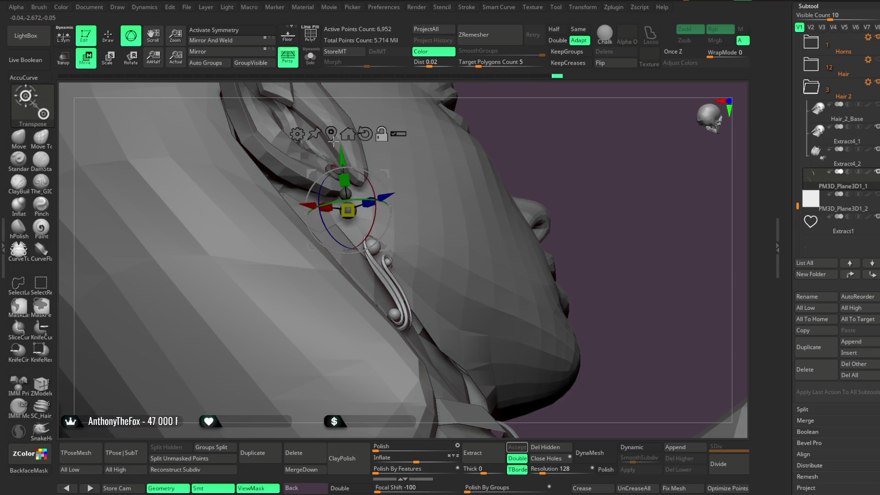
mouse_move(334, 143)
left_mouse_down()
mouse_move(428, 252)
mouse_move(424, 264)
left_mouse_up()
mouse_move(330, 296)
left_mouse_down()
mouse_move(339, 294)
mouse_move(310, 299)
left_mouse_up()
left_click_drag(352, 230, 351, 224)
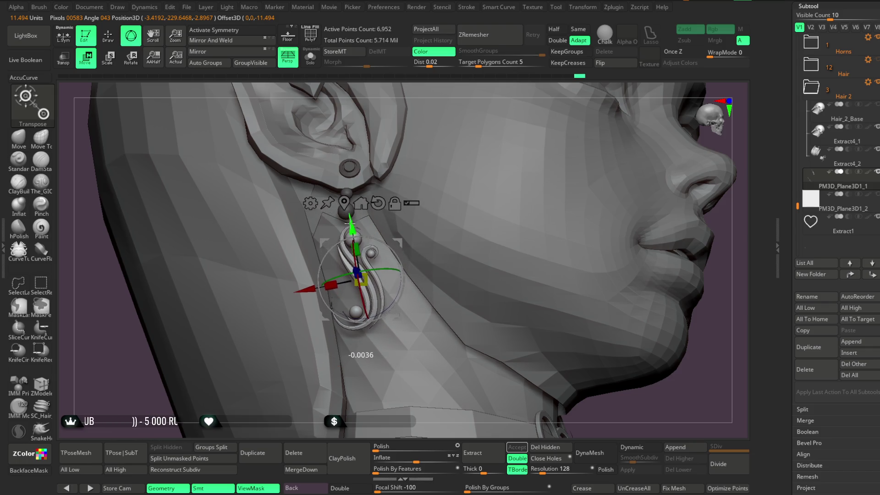
left_click_drag(493, 84, 486, 87)
mouse_move(229, 256)
left_mouse_down()
mouse_move(390, 260)
mouse_move(517, 185)
mouse_move(468, 89)
mouse_move(488, 89)
mouse_move(473, 147)
left_mouse_up()
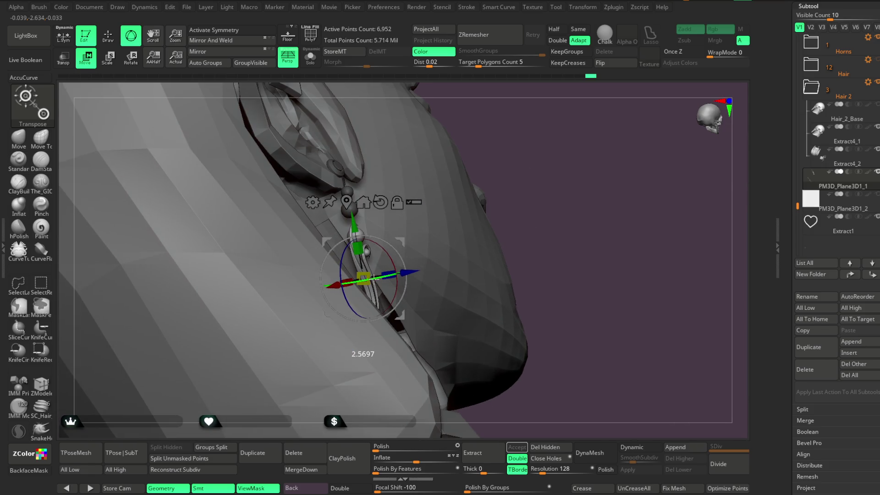
mouse_move(468, 232)
left_mouse_down()
mouse_move(583, 235)
mouse_move(564, 216)
mouse_move(582, 211)
mouse_move(621, 169)
mouse_move(605, 151)
mouse_move(579, 242)
mouse_move(586, 218)
mouse_move(539, 256)
mouse_move(553, 218)
mouse_move(526, 224)
mouse_move(565, 216)
mouse_move(544, 233)
mouse_move(545, 245)
mouse_move(601, 218)
mouse_move(539, 234)
mouse_move(513, 208)
mouse_move(524, 208)
mouse_move(475, 210)
mouse_move(468, 197)
mouse_move(525, 201)
left_mouse_up()
left_click(112, 40)
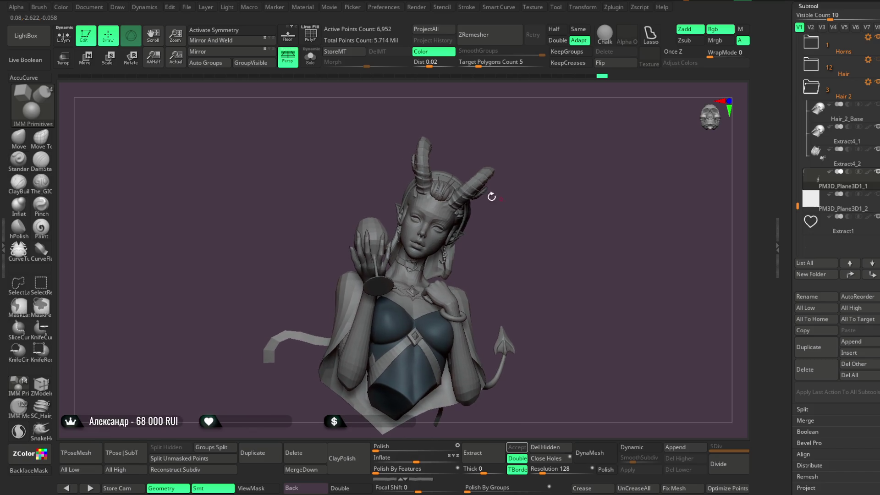
Save the demon-girl project with Ctrl+S and wait for the save to complete.
left_click(186, 7)
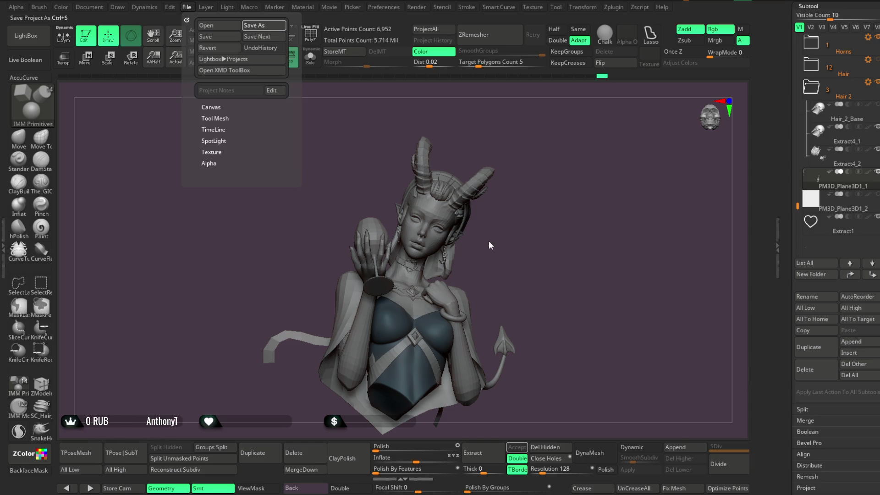
key("ctrl+s")
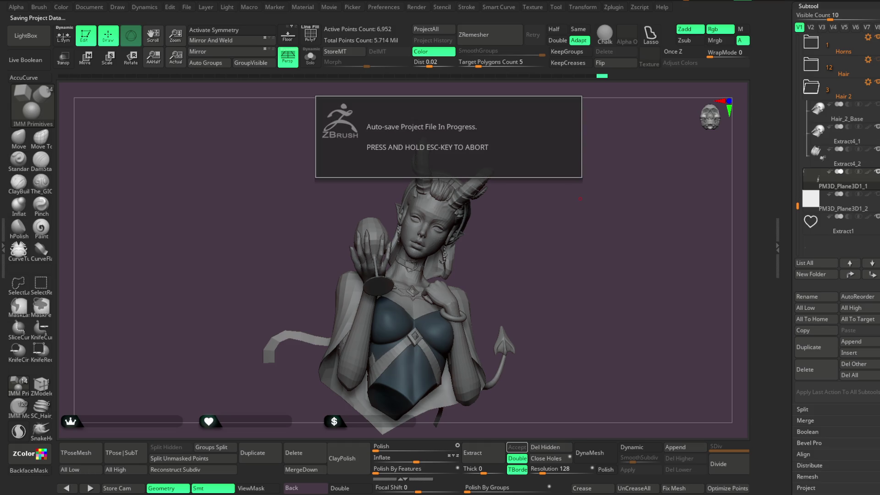
mouse_move(798, 209)
left_mouse_down()
mouse_move(798, 159)
mouse_move(815, 131)
mouse_move(811, 119)
left_mouse_up()
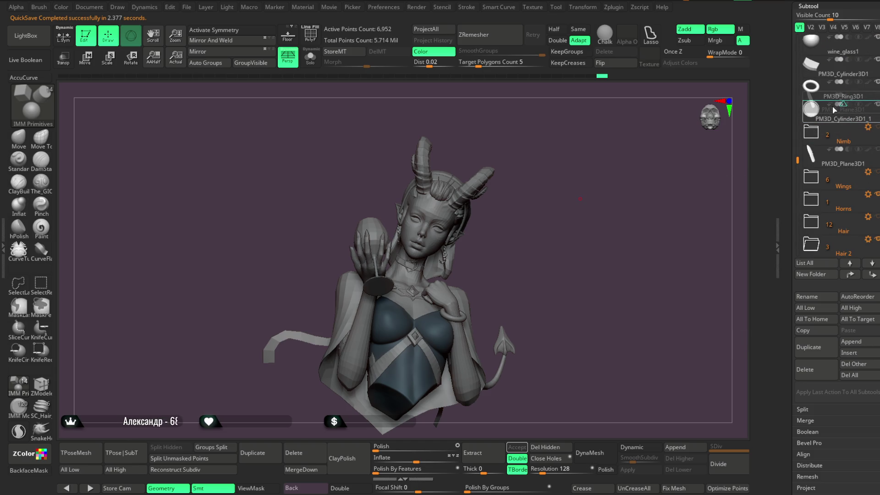
left_click(877, 149)
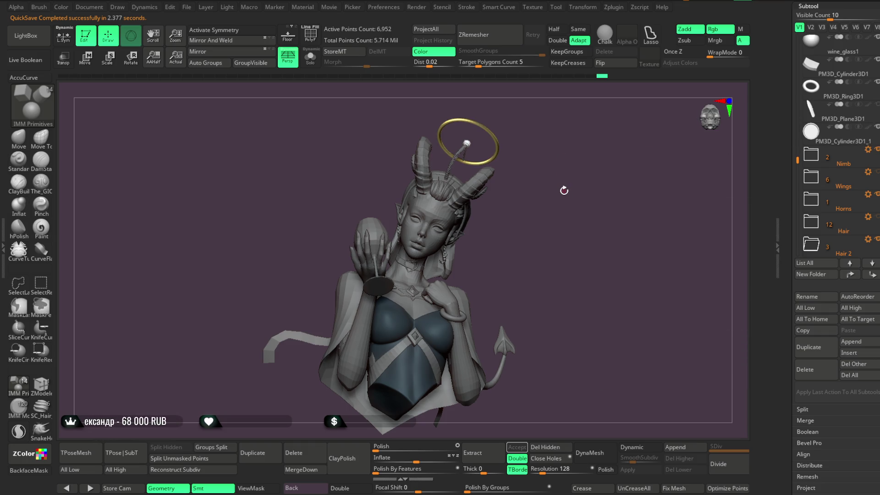
Orbit the bust from side to front to inspect the gold halo above the horns.
left_click_drag(561, 191, 595, 196)
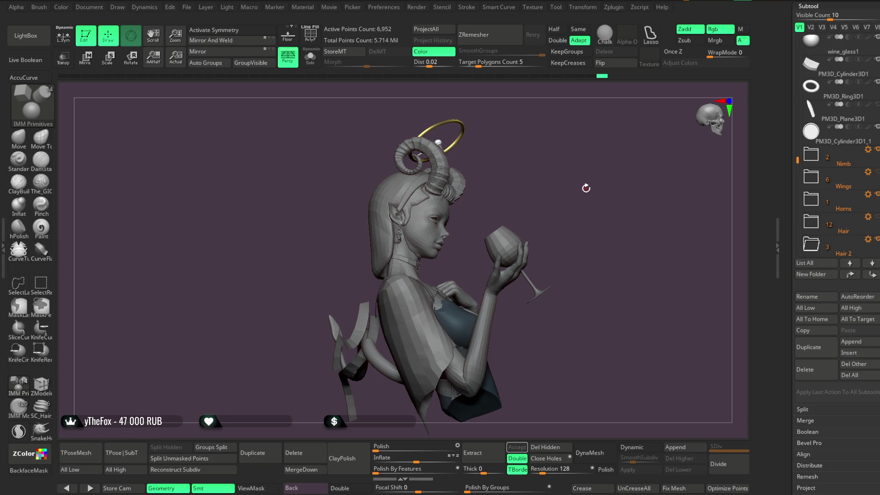
mouse_move(585, 188)
left_mouse_down()
mouse_move(533, 185)
mouse_move(536, 207)
mouse_move(547, 205)
left_mouse_up()
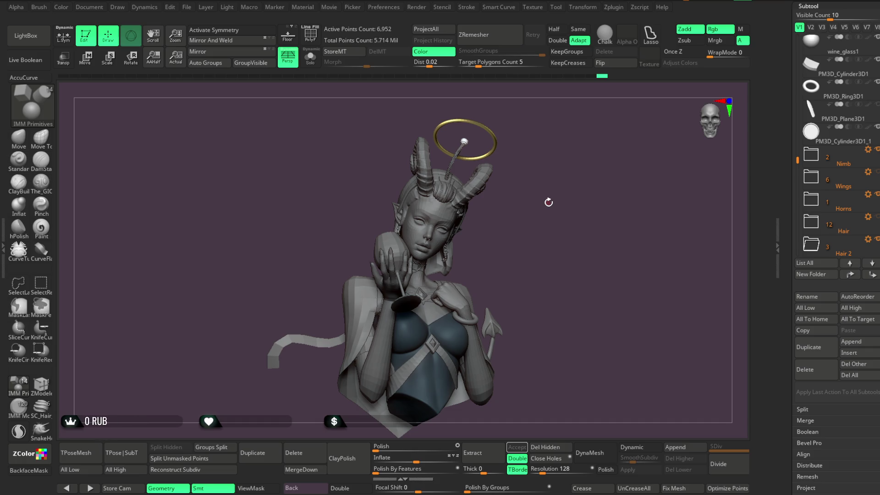
mouse_move(509, 249)
left_mouse_down()
mouse_move(518, 216)
mouse_move(524, 255)
mouse_move(558, 204)
mouse_move(550, 206)
left_mouse_up()
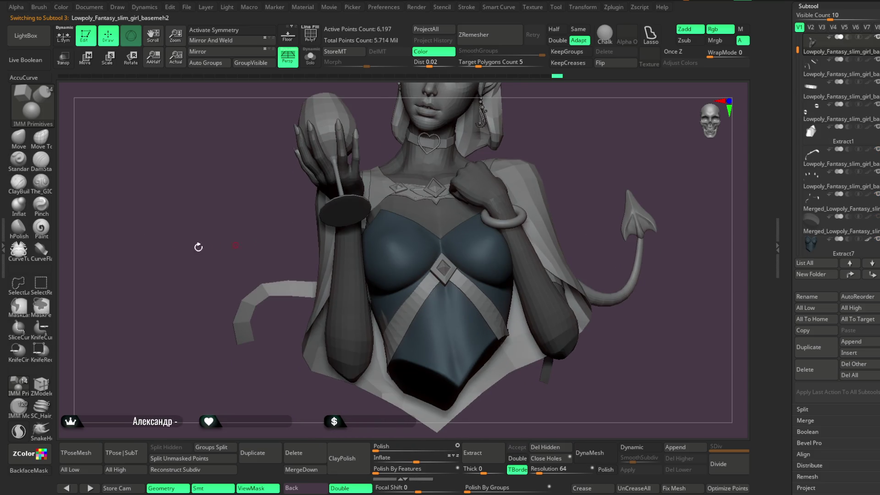
left_click(19, 137)
key("ctrl")
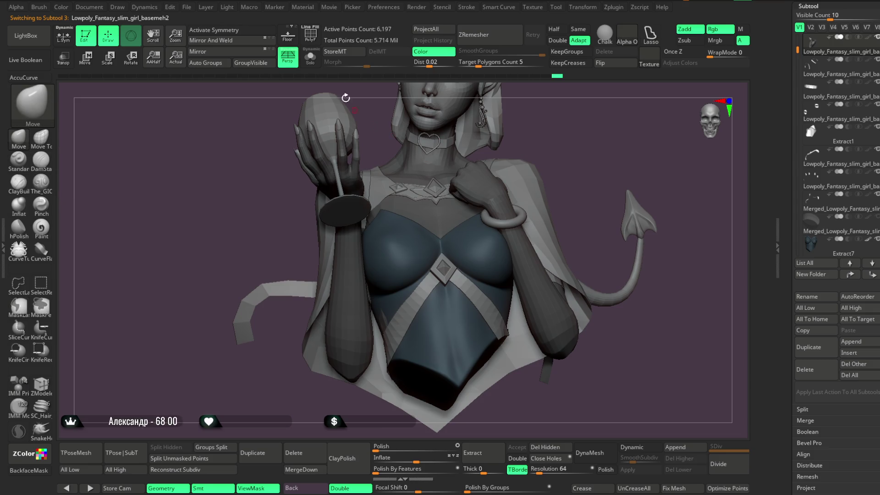
left_click(310, 56)
key("shift+ctrl+s")
key("space")
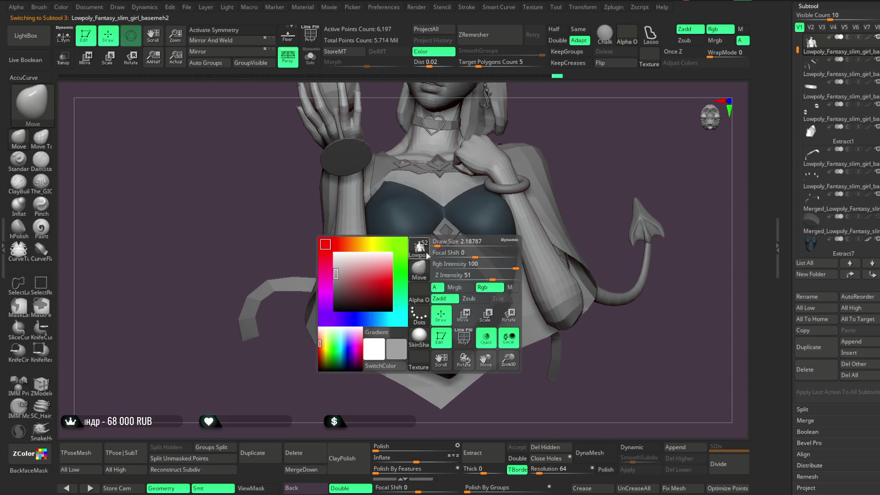
left_click_drag(583, 145, 386, 285)
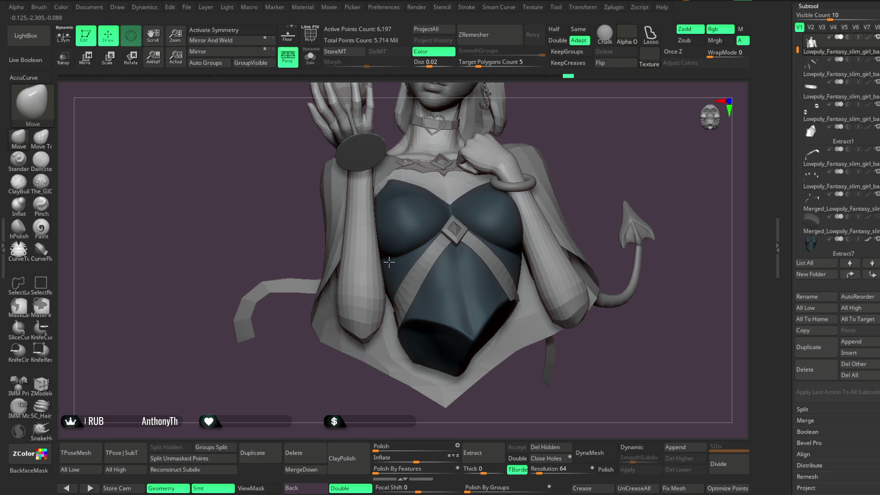
mouse_move(589, 132)
left_mouse_down("alt")
mouse_move(540, 173)
mouse_move(542, 183)
mouse_move(562, 151)
mouse_move(561, 190)
mouse_move(540, 172)
mouse_move(550, 193)
mouse_move(564, 144)
mouse_move(562, 165)
left_mouse_up("alt")
key("space")
key("space")
left_click(399, 269, "alt")
key("space")
left_click_drag(450, 186, 399, 255)
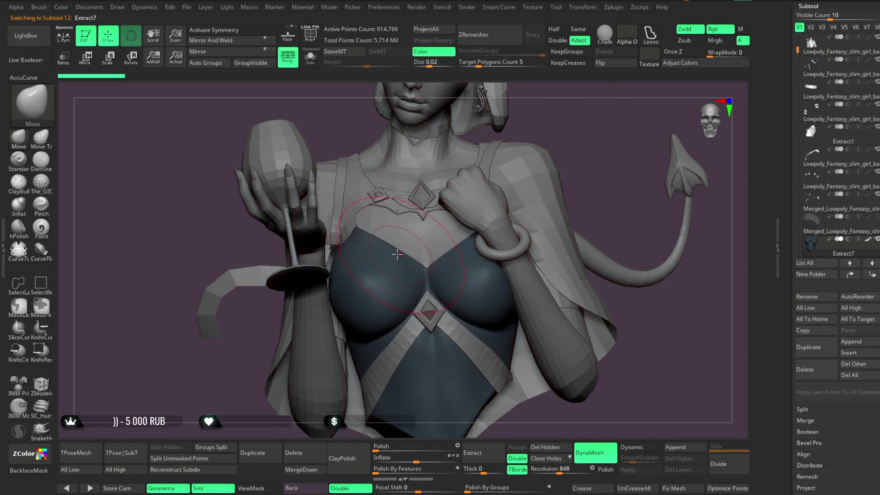
mouse_move(470, 190)
left_mouse_down()
mouse_move(606, 120)
mouse_move(391, 247)
left_mouse_up()
key("space")
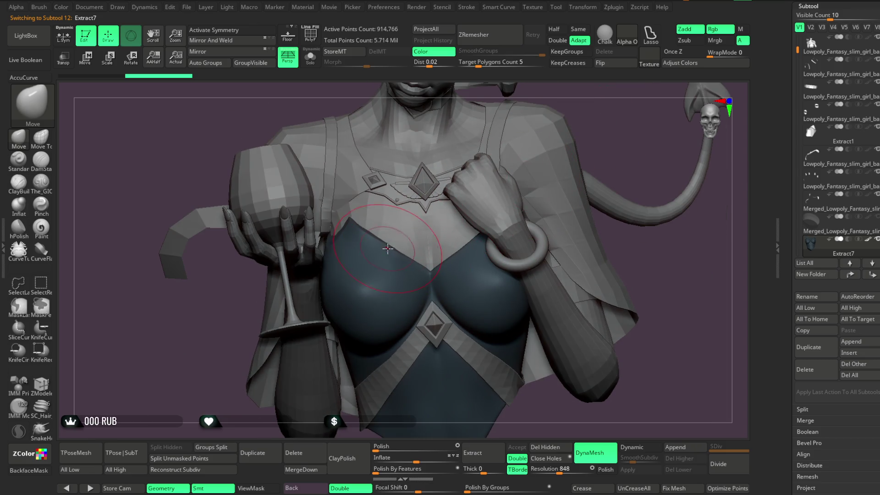
left_click_drag(619, 137, 422, 265)
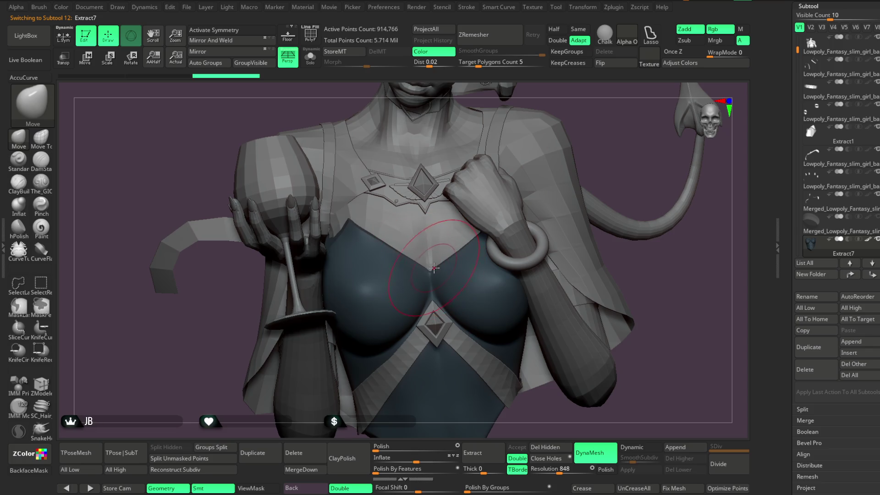
mouse_move(605, 144)
left_mouse_down()
mouse_move(595, 118)
mouse_move(570, 181)
mouse_move(559, 171)
mouse_move(569, 177)
mouse_move(572, 163)
mouse_move(578, 174)
mouse_move(606, 151)
mouse_move(582, 143)
mouse_move(538, 175)
mouse_move(552, 180)
mouse_move(539, 173)
left_mouse_up()
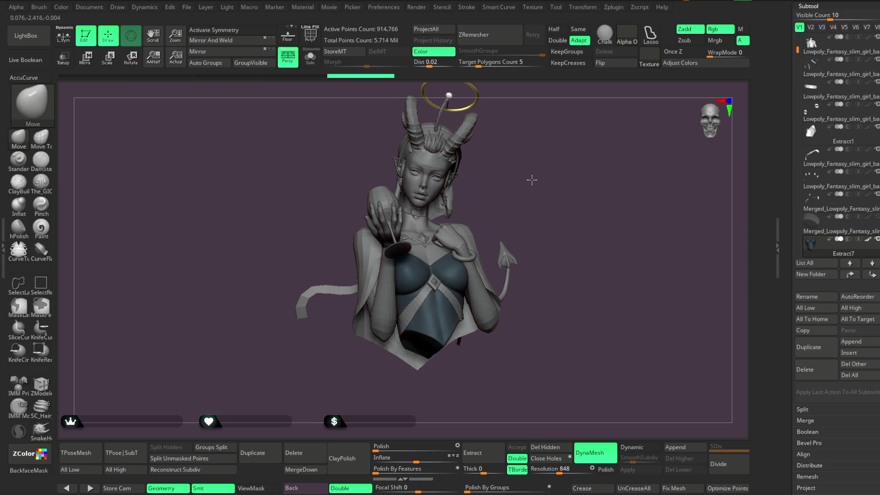
left_click_drag(529, 182, 524, 193)
scroll(523, 191, "up", 2)
left_click(514, 222, "alt")
scroll(534, 183, "up", 5)
mouse_move(550, 175)
left_mouse_down()
mouse_move(542, 191)
mouse_move(468, 193)
mouse_move(524, 153)
mouse_move(465, 199)
left_mouse_up()
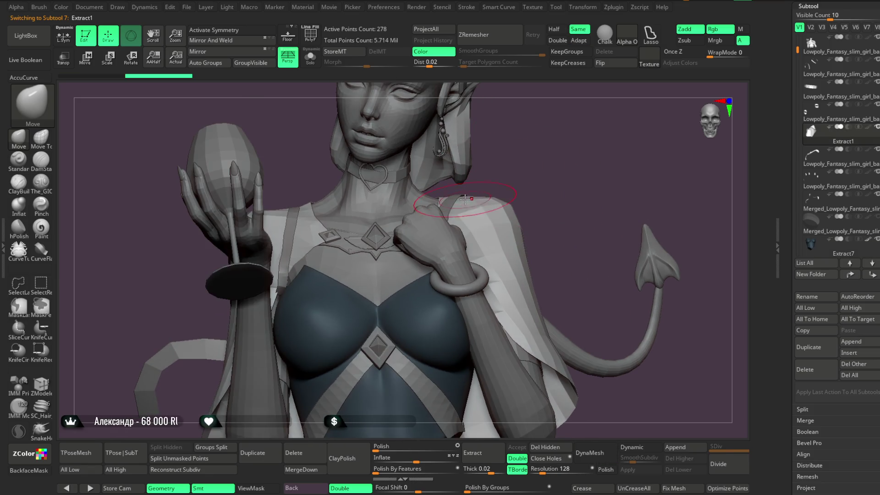
mouse_move(539, 163)
left_mouse_down()
mouse_move(471, 147)
mouse_move(474, 158)
mouse_move(594, 148)
mouse_move(550, 187)
left_mouse_up()
key("space")
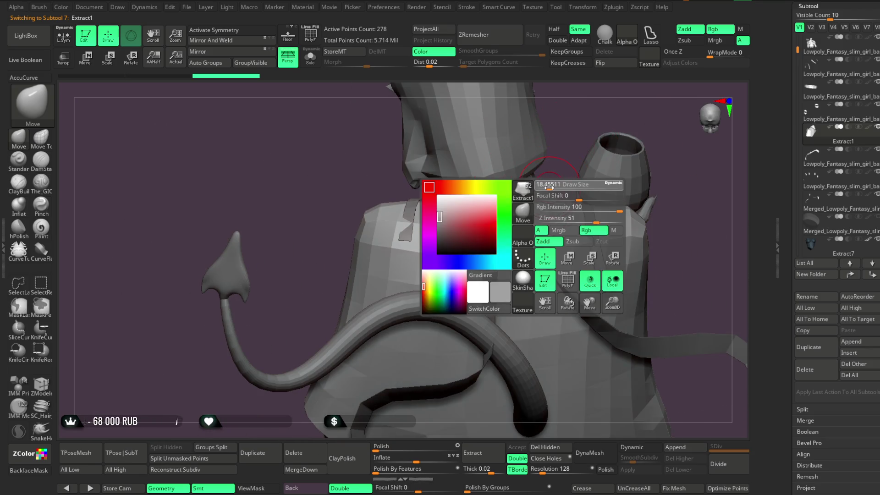
mouse_move(584, 128)
left_mouse_down()
mouse_move(579, 112)
mouse_move(631, 105)
mouse_move(580, 150)
mouse_move(581, 142)
mouse_move(568, 153)
mouse_move(563, 136)
mouse_move(570, 144)
mouse_move(540, 163)
mouse_move(580, 128)
mouse_move(577, 149)
mouse_move(576, 136)
left_mouse_up()
left_click(444, 215, "alt")
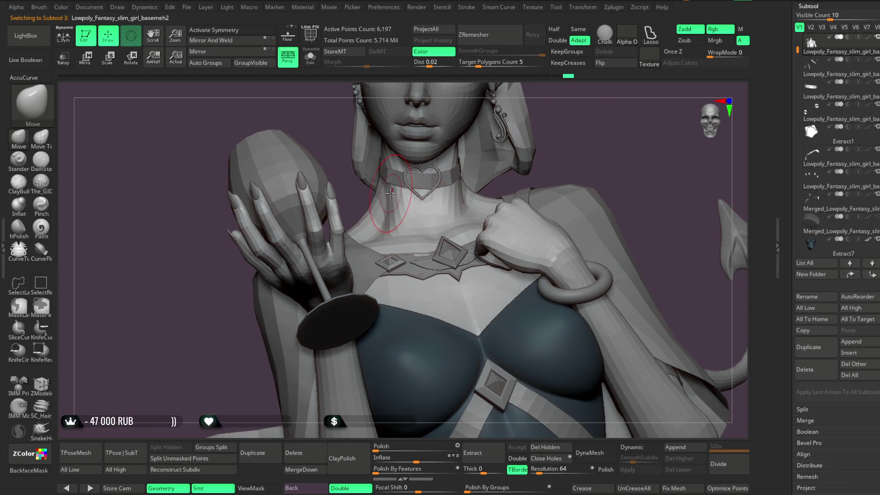
left_click_drag(483, 149, 478, 165)
key("space")
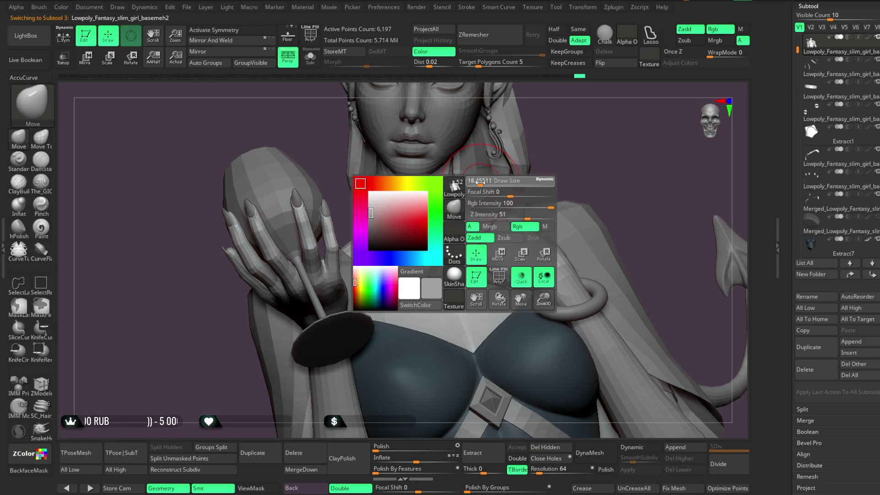
mouse_move(559, 114)
left_mouse_down("alt")
mouse_move(556, 157)
mouse_move(609, 147)
mouse_move(453, 197)
mouse_move(568, 243)
left_mouse_up("alt")
left_click(481, 185, "alt")
key("space")
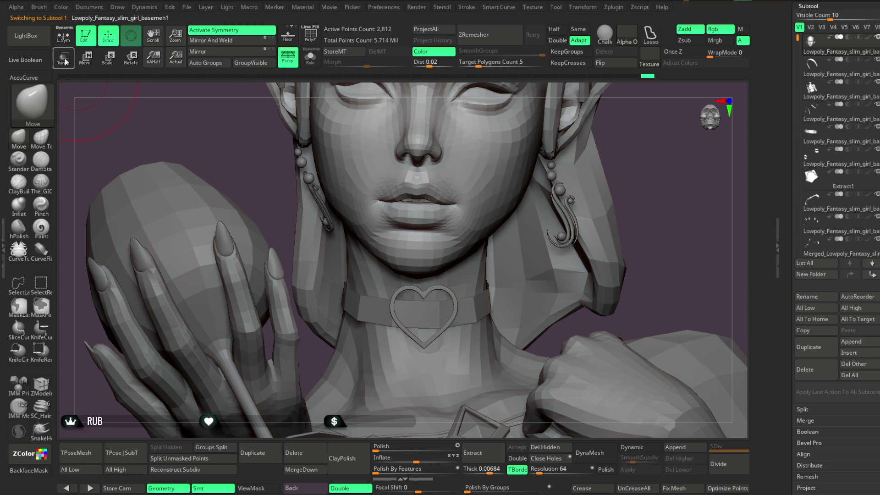
left_click(63, 37)
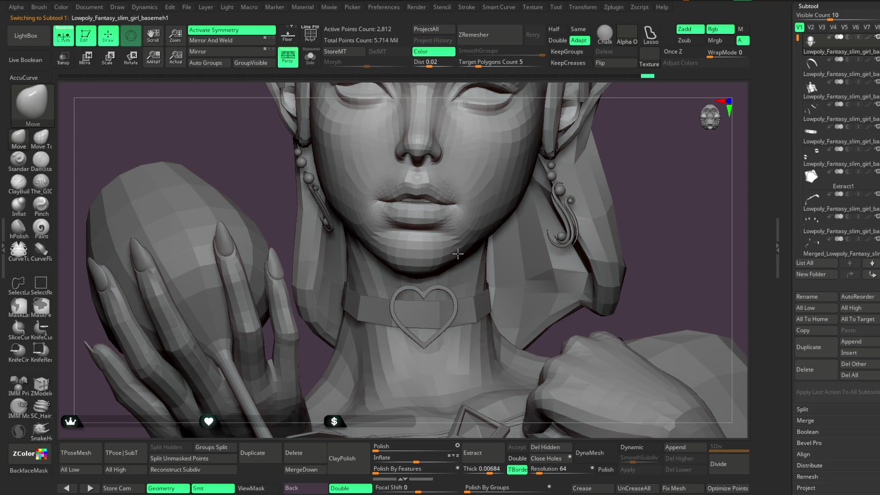
mouse_move(631, 148)
left_mouse_down()
mouse_move(600, 151)
mouse_move(579, 179)
left_mouse_up()
key("space")
mouse_move(587, 161)
left_mouse_down()
mouse_move(593, 152)
mouse_move(439, 256)
left_mouse_up()
mouse_move(601, 158)
left_mouse_down()
mouse_move(641, 157)
mouse_move(408, 270)
left_mouse_up()
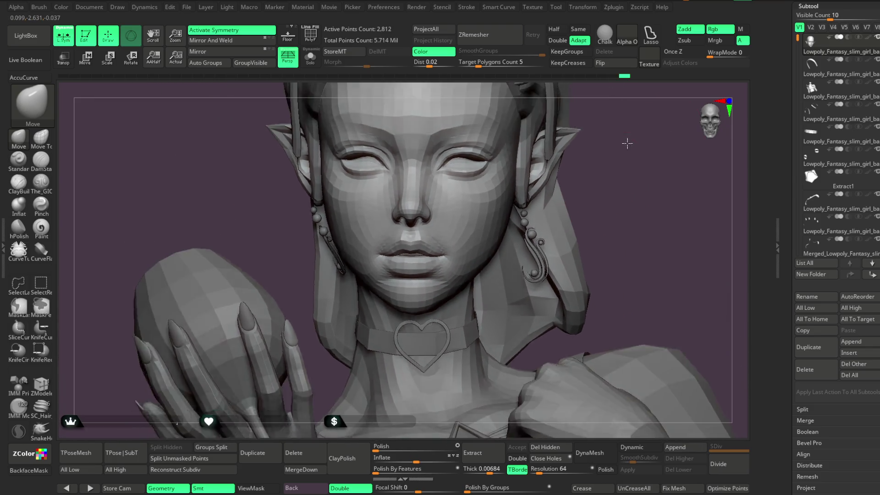
right_click(527, 235)
left_click_drag(570, 209, 467, 273)
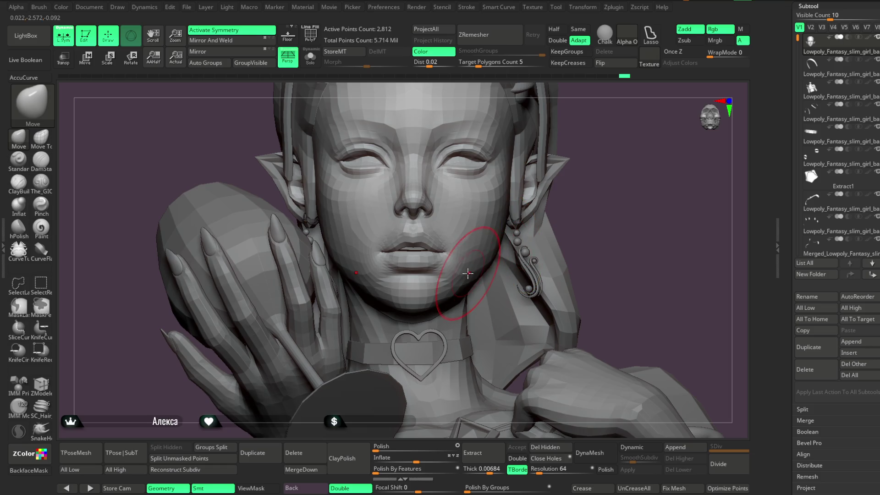
mouse_move(597, 187)
left_mouse_down()
mouse_move(412, 298)
mouse_move(359, 355)
mouse_move(455, 246)
left_mouse_up()
right_click(483, 266)
left_click_drag(509, 243, 492, 285)
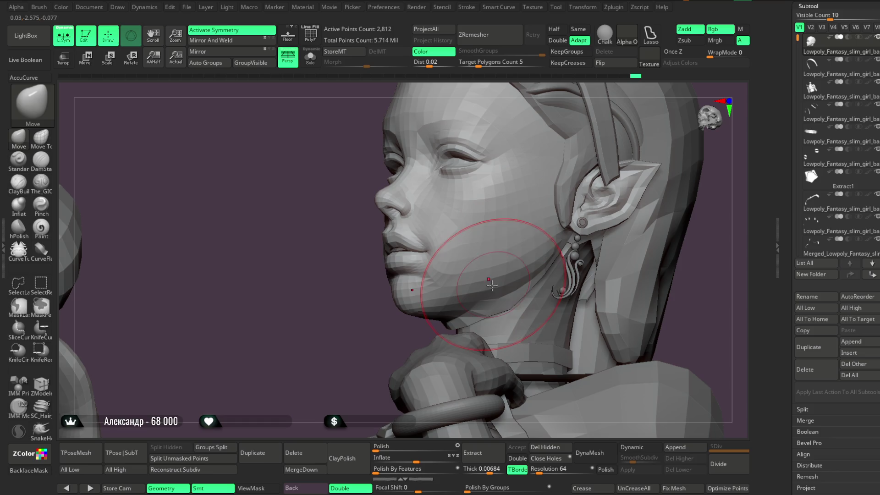
mouse_move(407, 328)
left_mouse_down()
mouse_move(613, 196)
mouse_move(605, 180)
mouse_move(504, 271)
left_mouse_up()
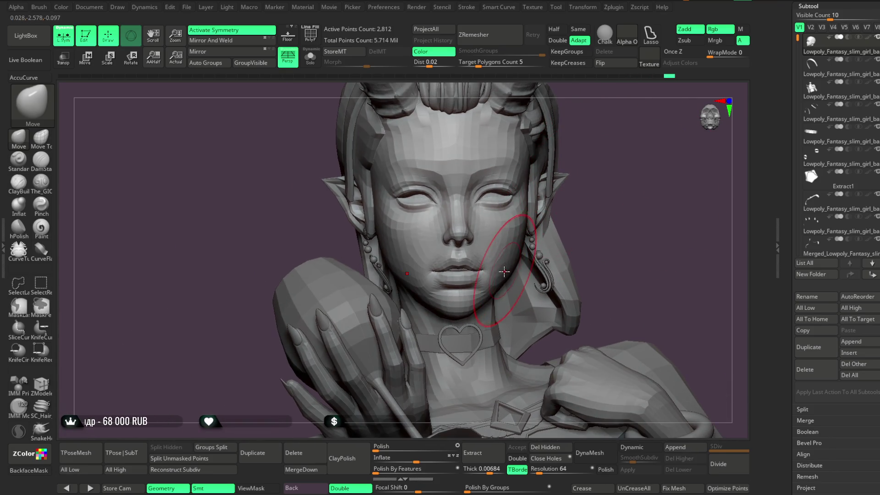
mouse_move(596, 196)
left_mouse_down()
mouse_move(570, 216)
mouse_move(373, 275)
mouse_move(544, 246)
mouse_move(565, 256)
mouse_move(519, 283)
left_mouse_up()
right_click(550, 252)
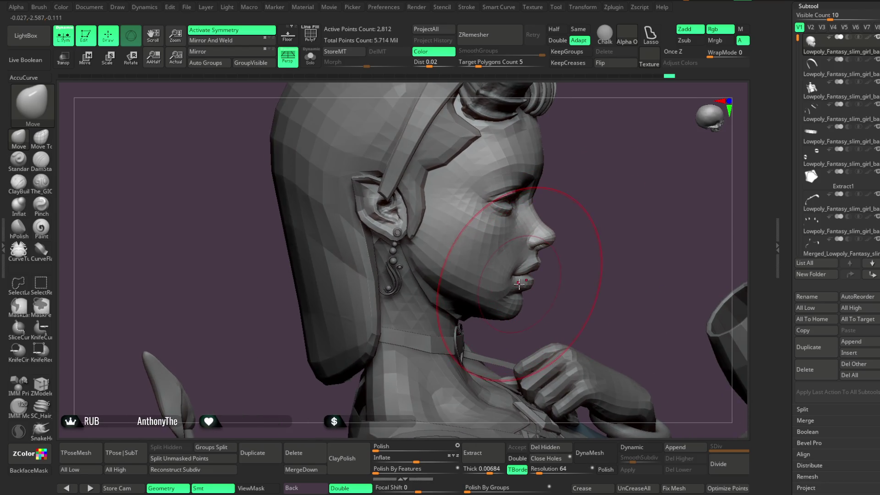
mouse_move(550, 257)
left_mouse_down()
mouse_move(588, 216)
mouse_move(587, 176)
mouse_move(610, 181)
left_mouse_up()
right_click(586, 176)
mouse_move(569, 227)
left_mouse_down()
mouse_move(527, 229)
mouse_move(522, 238)
mouse_move(550, 257)
mouse_move(510, 271)
left_mouse_up()
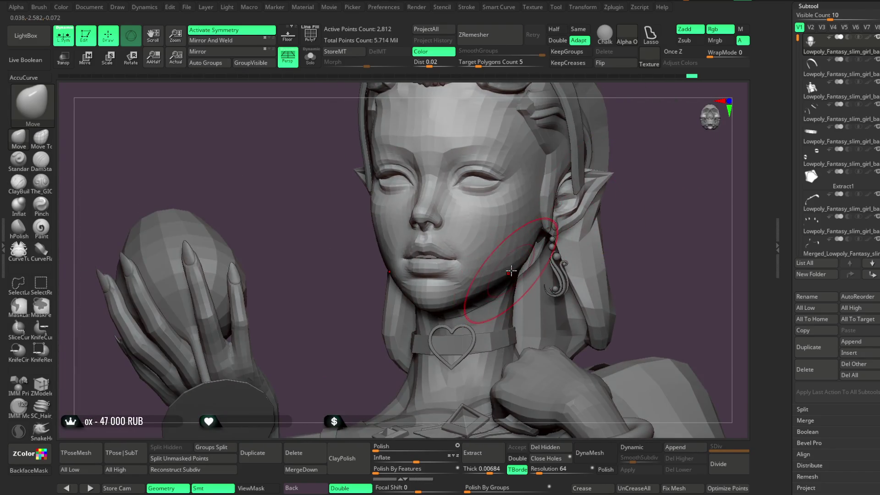
mouse_move(628, 177)
left_mouse_down()
mouse_move(652, 167)
mouse_move(620, 169)
mouse_move(644, 177)
mouse_move(560, 175)
mouse_move(573, 173)
mouse_move(590, 202)
mouse_move(449, 262)
left_mouse_up()
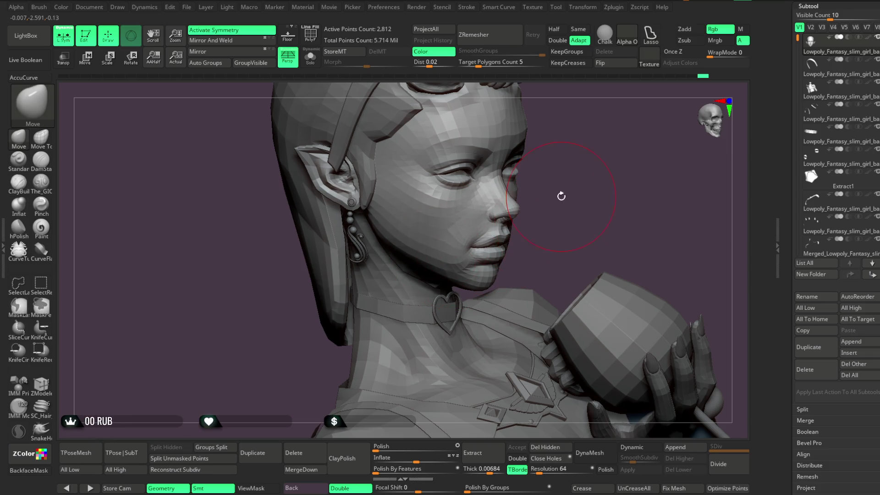
left_click_drag(560, 196, 455, 265)
mouse_move(514, 222)
left_mouse_down()
mouse_move(594, 165)
mouse_move(472, 188)
mouse_move(515, 235)
left_mouse_up()
mouse_move(590, 180)
left_mouse_down()
mouse_move(603, 180)
mouse_move(581, 180)
mouse_move(642, 139)
mouse_move(564, 168)
left_mouse_up()
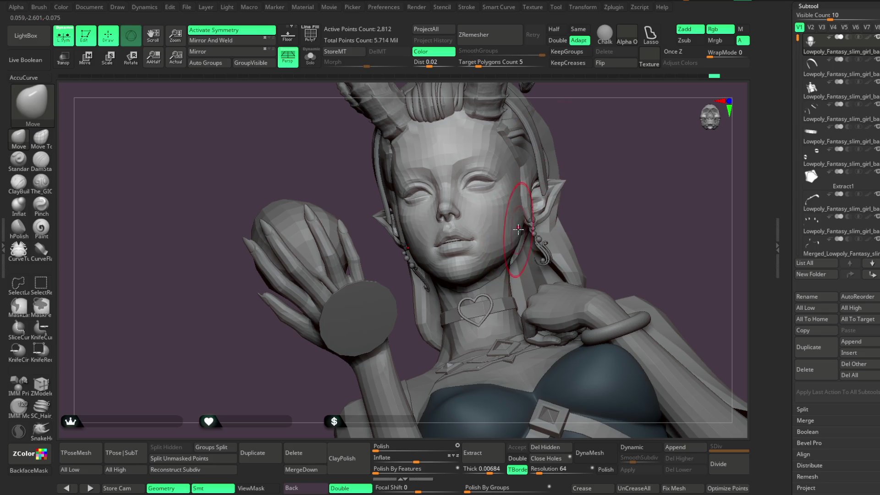
left_click_drag(608, 135, 500, 239)
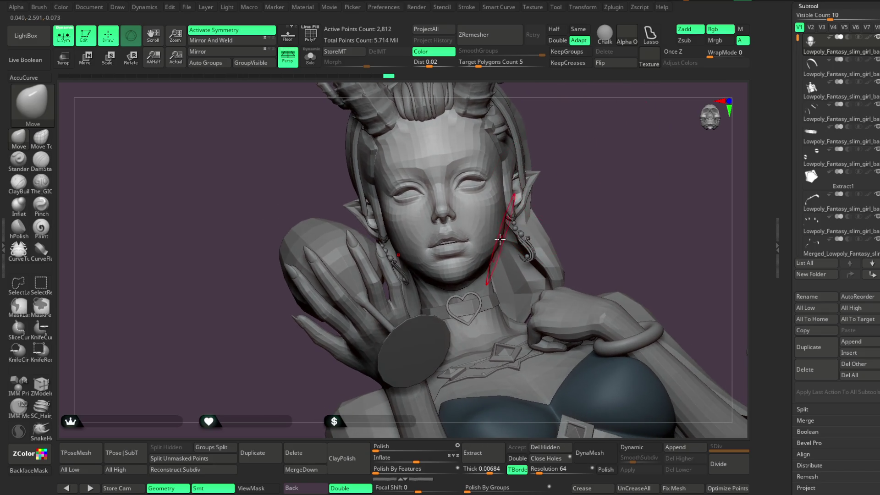
mouse_move(578, 170)
left_mouse_down()
mouse_move(573, 193)
mouse_move(589, 153)
mouse_move(593, 182)
mouse_move(573, 153)
mouse_move(568, 164)
mouse_move(579, 177)
mouse_move(551, 183)
mouse_move(552, 171)
left_mouse_up()
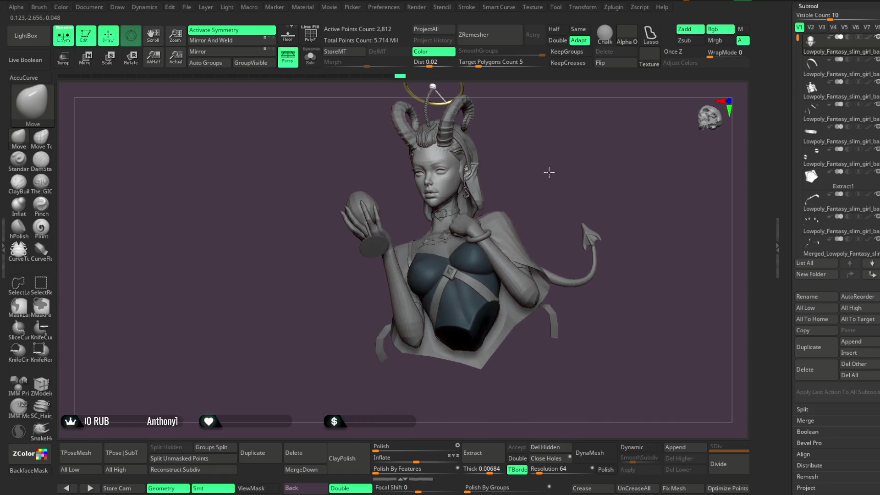
Select the headband piece Extract4_1 and frame the bust in a frontal view.
mouse_move(539, 210)
left_mouse_down("alt")
mouse_move(560, 199)
mouse_move(543, 179)
mouse_move(558, 193)
mouse_move(609, 157)
mouse_move(589, 150)
left_mouse_up("alt")
left_click(473, 196, "alt")
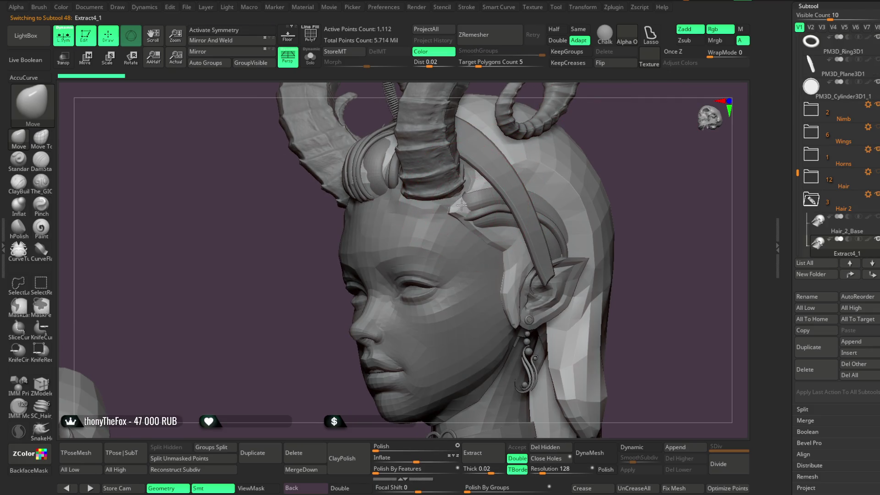
mouse_move(477, 182)
left_mouse_down("alt")
mouse_move(635, 147)
mouse_move(657, 130)
mouse_move(582, 154)
mouse_move(591, 153)
left_mouse_up("alt")
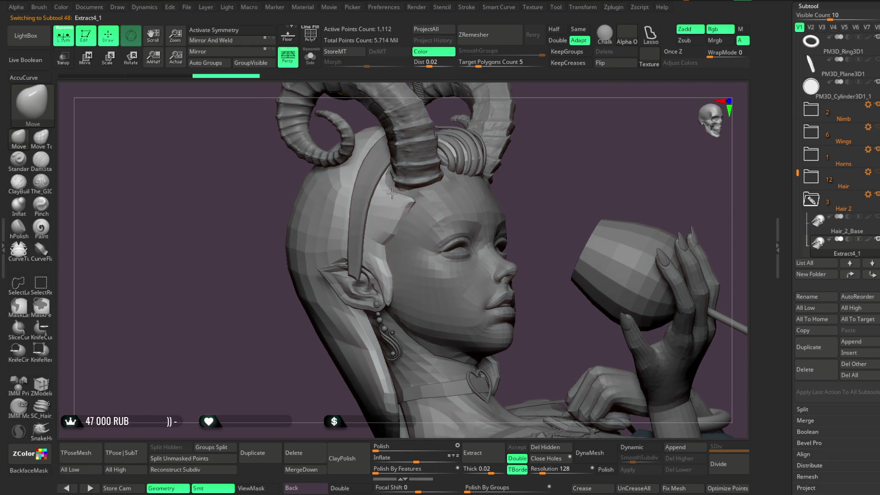
mouse_move(554, 193)
left_mouse_down("alt")
mouse_move(554, 142)
mouse_move(554, 182)
mouse_move(545, 137)
mouse_move(557, 166)
left_mouse_up("alt")
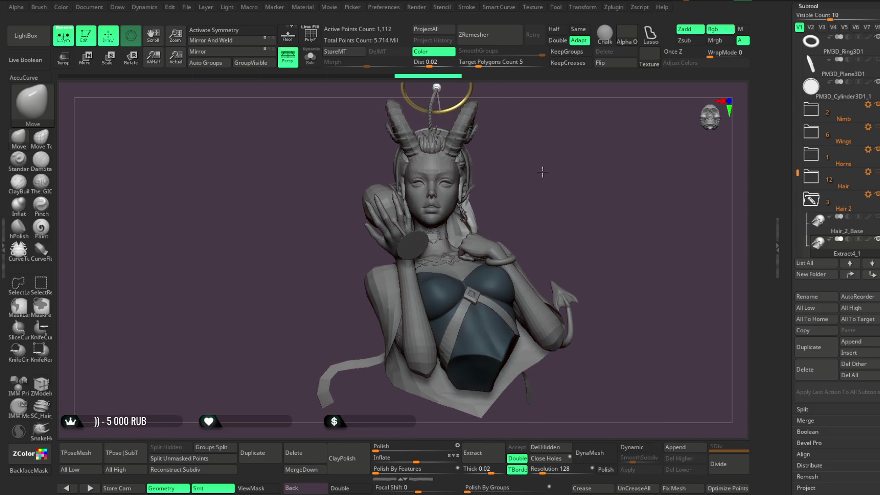
mouse_move(538, 170)
left_mouse_down()
mouse_move(548, 178)
mouse_move(516, 172)
mouse_move(564, 179)
mouse_move(584, 158)
mouse_move(548, 169)
mouse_move(556, 177)
mouse_move(546, 170)
mouse_move(540, 197)
mouse_move(483, 233)
left_mouse_up()
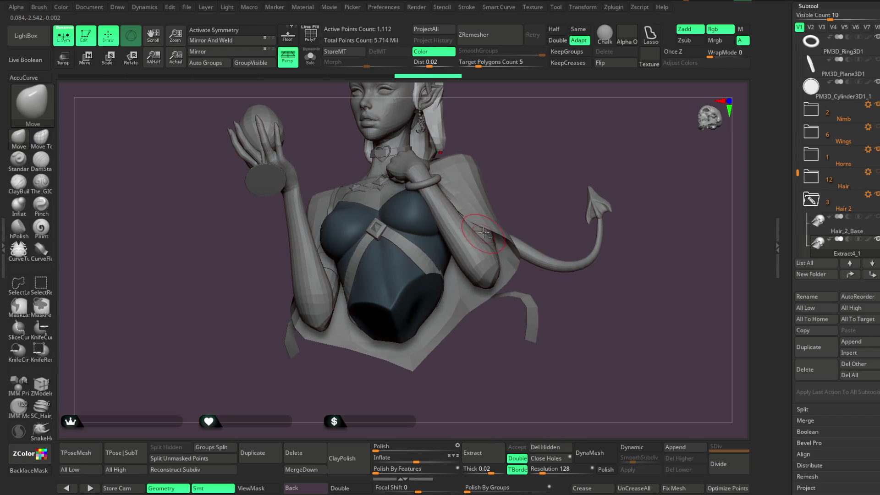
Select the ring pieces, solo them, and turn on Dynamic Subdiv with SmoothSubdiv 0.
left_click(482, 202, "alt")
left_click(311, 56)
mouse_move(538, 121)
left_mouse_down()
mouse_move(542, 179)
mouse_move(559, 187)
mouse_move(504, 136)
mouse_move(505, 161)
mouse_move(476, 188)
left_mouse_up()
left_click(634, 449)
left_click(615, 461)
scroll(809, 300, "down", 10)
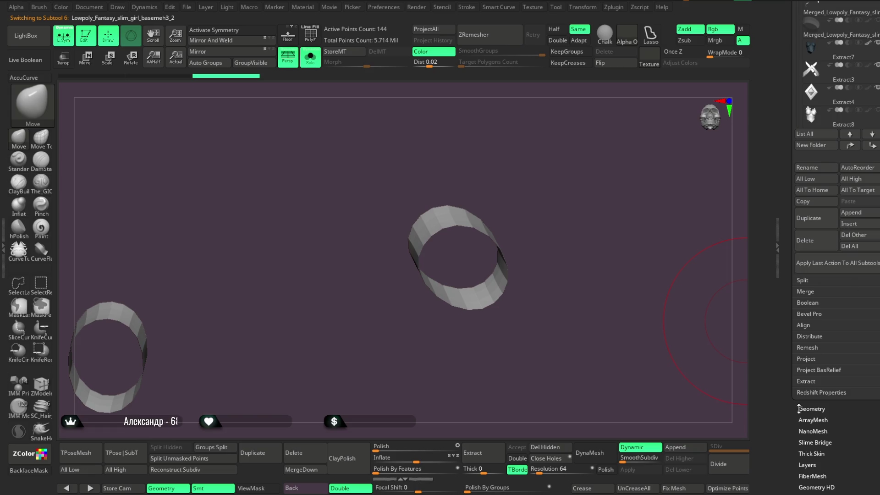
Raise the rings' Dynamic Subdiv thickness and isolate them with the polygroup wireframe showing.
mouse_move(800, 184)
left_mouse_down()
mouse_move(815, 187)
mouse_move(796, 208)
left_mouse_up()
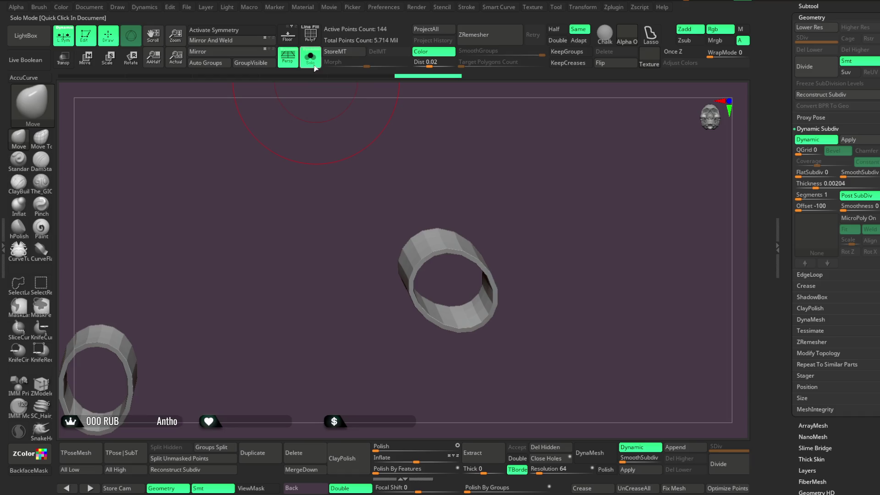
left_click(315, 68)
mouse_move(546, 163)
left_mouse_down()
mouse_move(559, 163)
mouse_move(528, 170)
mouse_move(512, 216)
mouse_move(415, 145)
mouse_move(444, 142)
left_mouse_up()
left_click(316, 65)
right_click(443, 142)
left_click_drag(550, 142, 485, 142)
key("shift+f")
left_click_drag(451, 197, 464, 208)
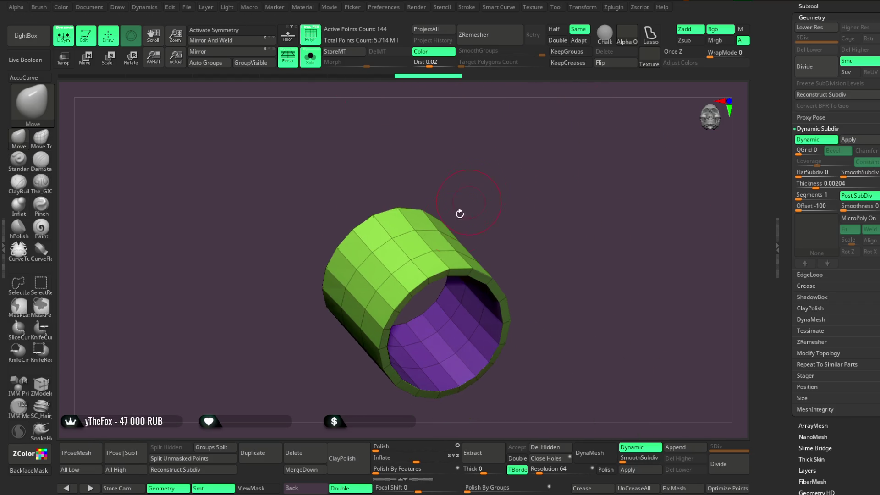
right_click_drag(440, 265, 358, 244, "ctrl")
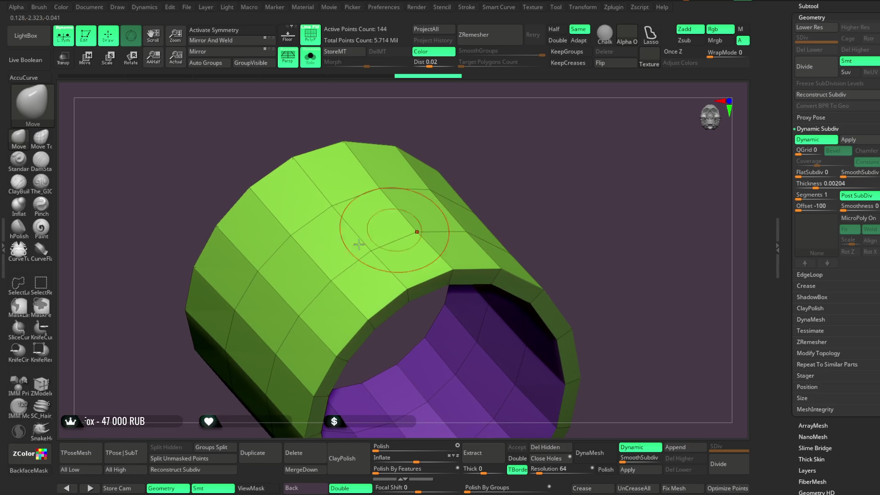
In ZModeler, choose Edge Bevel with EdgeLoop Complete and bake the thickness into geometry.
left_click(52, 387)
left_click(424, 280)
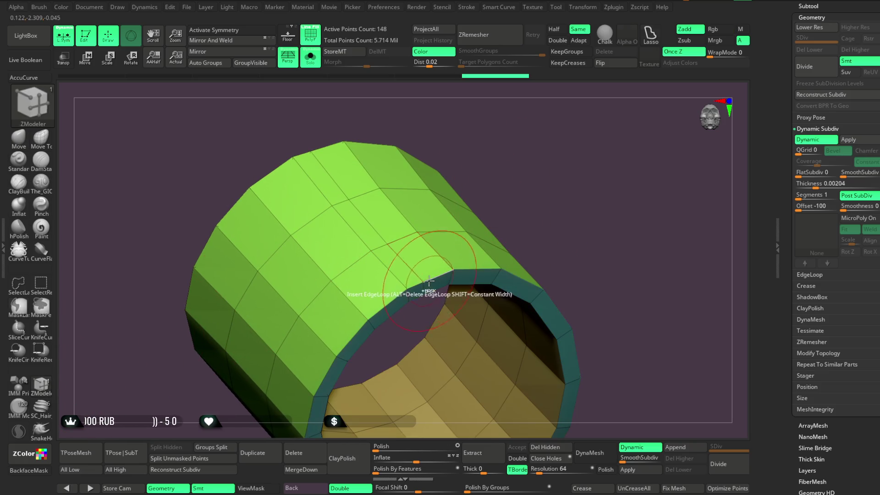
key("ctrl+z")
key("space")
left_click(307, 311)
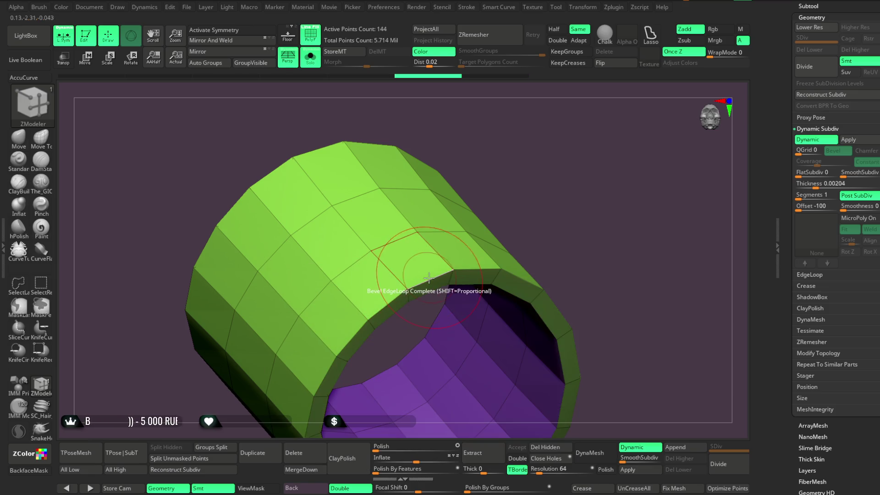
key("space")
left_click_drag(508, 189, 508, 189)
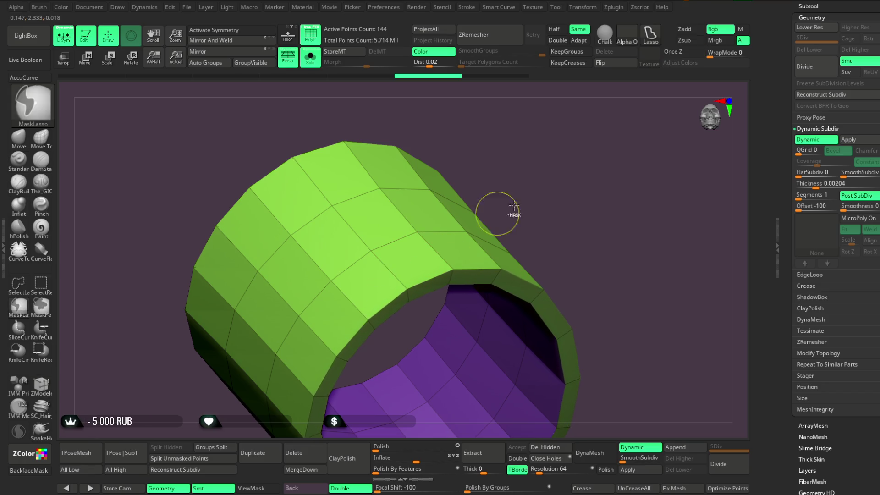
key("shift+d")
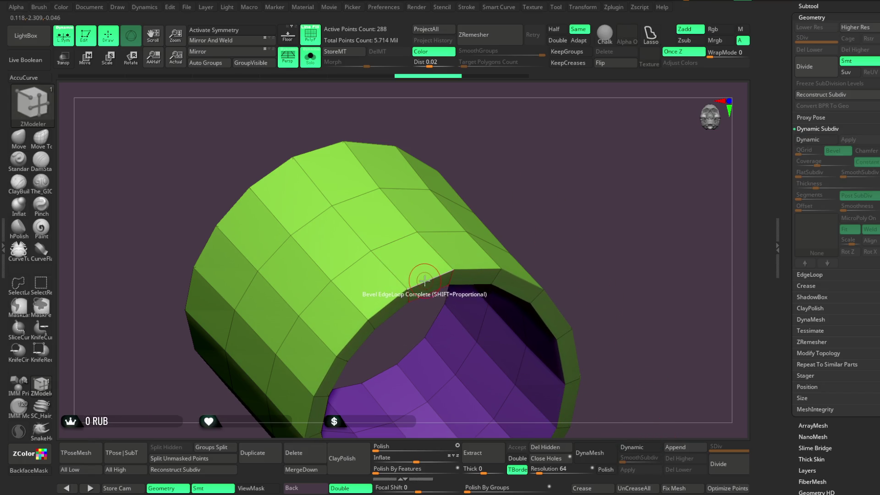
Bevel three edge loops around the ring's rim, bringing it to 360 points.
left_click(424, 281)
mouse_move(510, 194)
left_mouse_down()
mouse_move(535, 191)
mouse_move(486, 197)
left_mouse_up()
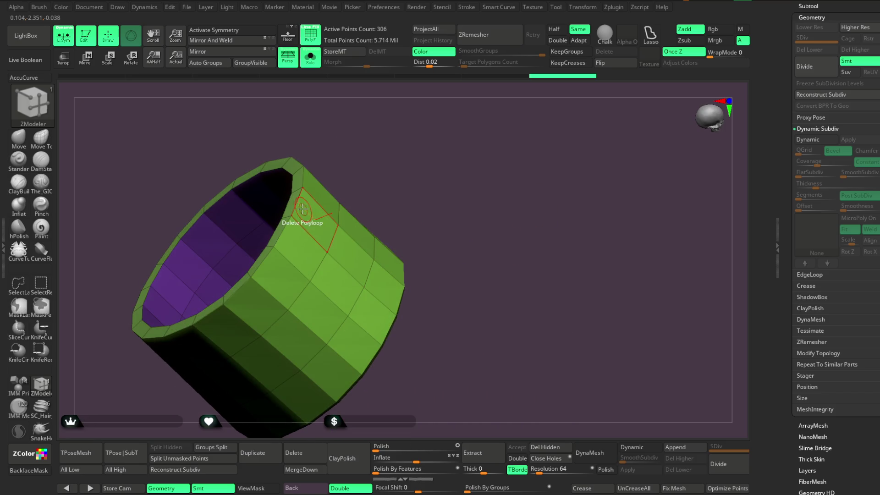
mouse_move(455, 240)
left_mouse_down()
mouse_move(530, 121)
mouse_move(458, 229)
mouse_move(472, 265)
mouse_move(486, 135)
left_mouse_up()
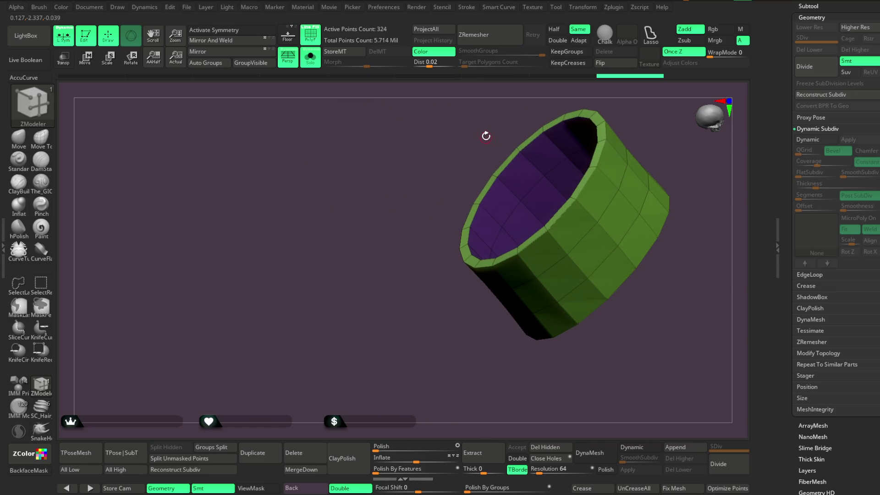
left_click(601, 156)
mouse_move(612, 120)
left_mouse_down()
mouse_move(599, 110)
mouse_move(371, 198)
left_mouse_up()
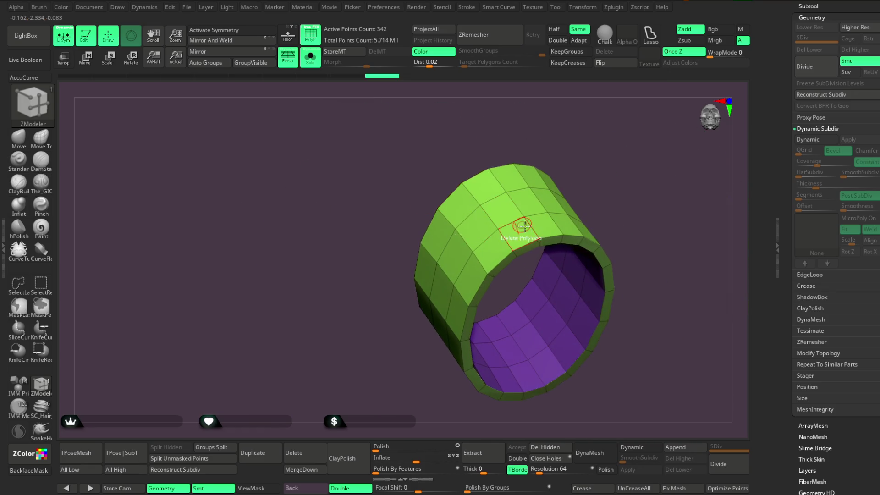
left_click(525, 242)
mouse_move(625, 157)
left_mouse_down()
mouse_move(545, 147)
mouse_move(556, 142)
mouse_move(577, 164)
mouse_move(561, 188)
mouse_move(548, 169)
left_mouse_up()
key("space")
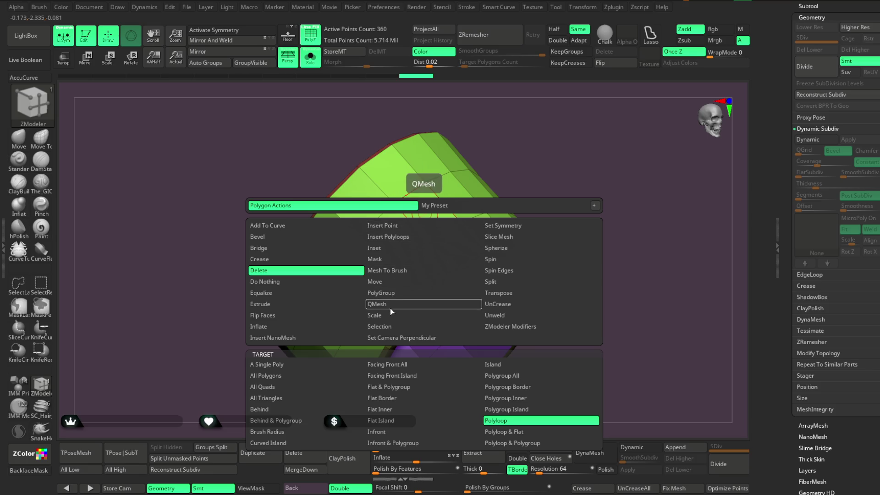
Assign a new polygroup to a polygon loop around the ring.
left_click(391, 292)
left_click(527, 408)
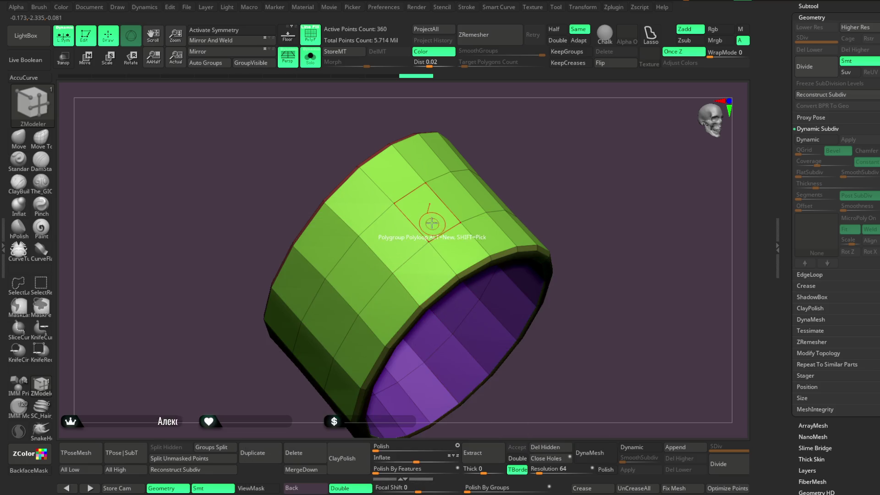
left_click(424, 218)
mouse_move(530, 173)
left_mouse_down("alt")
mouse_move(499, 248)
mouse_move(466, 287)
mouse_move(599, 180)
left_mouse_up("alt")
mouse_move(638, 262)
left_mouse_down("alt")
mouse_move(556, 186)
mouse_move(648, 245)
mouse_move(579, 162)
mouse_move(672, 306)
mouse_move(472, 177)
left_mouse_up("alt")
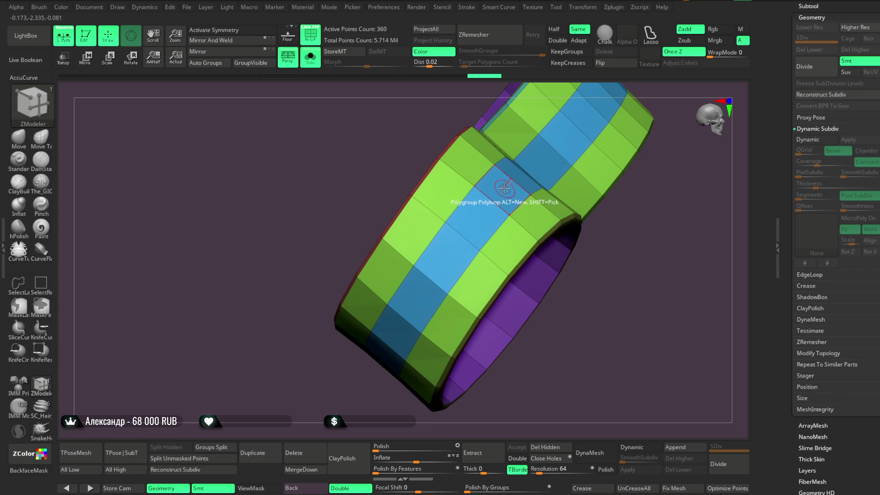
QMesh-extrude the polygroup band and bevel the edge loop beside it into a new band.
key("space")
left_click(481, 223)
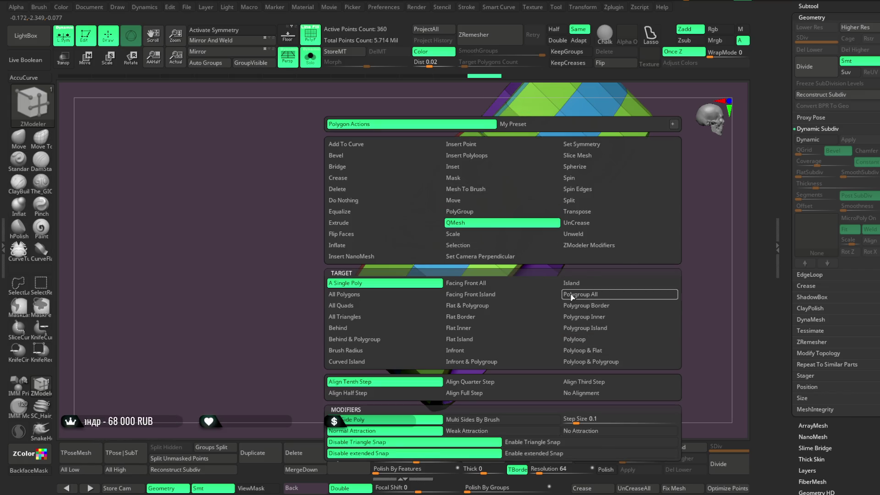
left_click(571, 298)
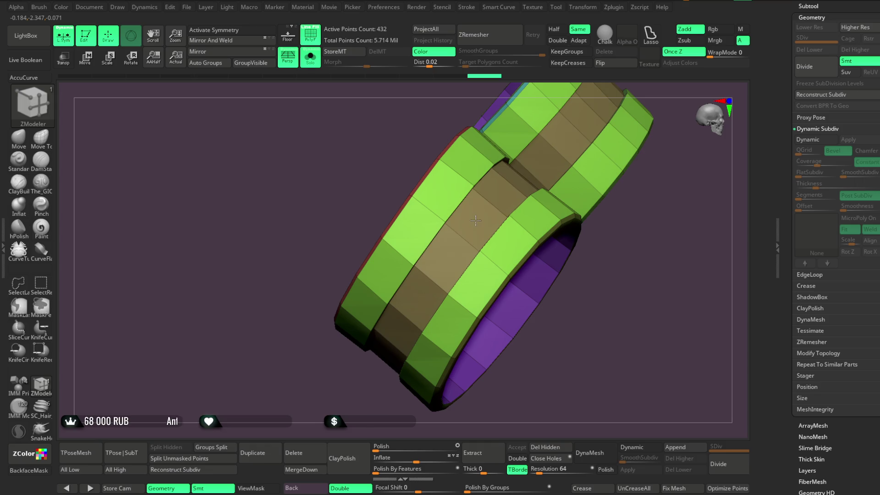
mouse_move(476, 223)
right_mouse_down()
mouse_move(456, 281)
mouse_move(538, 308)
mouse_move(488, 283)
right_mouse_up()
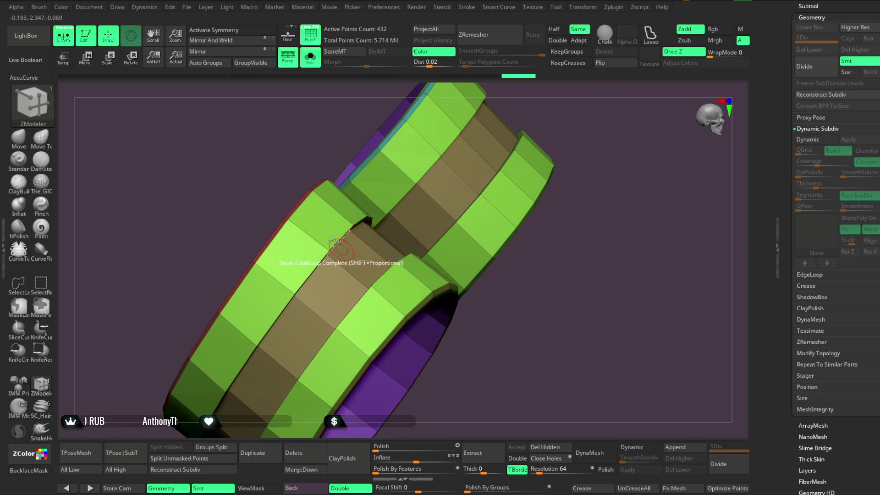
key("space")
mouse_move(253, 260)
right_mouse_down()
mouse_move(314, 159)
mouse_move(339, 222)
mouse_move(455, 171)
mouse_move(395, 255)
right_mouse_up()
left_click(347, 235)
mouse_move(389, 260)
left_mouse_down()
mouse_move(442, 191)
mouse_move(392, 255)
left_mouse_up()
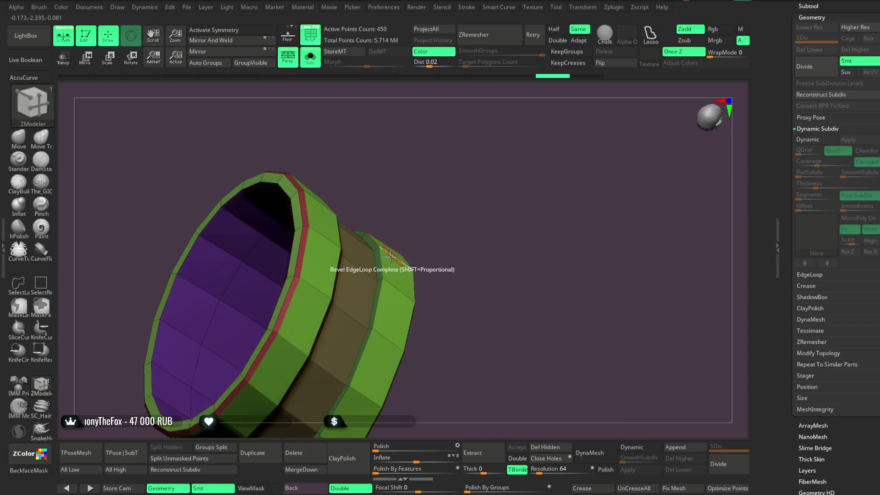
Turn on Dynamic Subdiv for the rings with Thickness 0 and SmoothSubdiv 0.
mouse_move(445, 199)
right_mouse_down()
mouse_move(434, 246)
mouse_move(412, 166)
mouse_move(422, 216)
mouse_move(352, 200)
right_mouse_up()
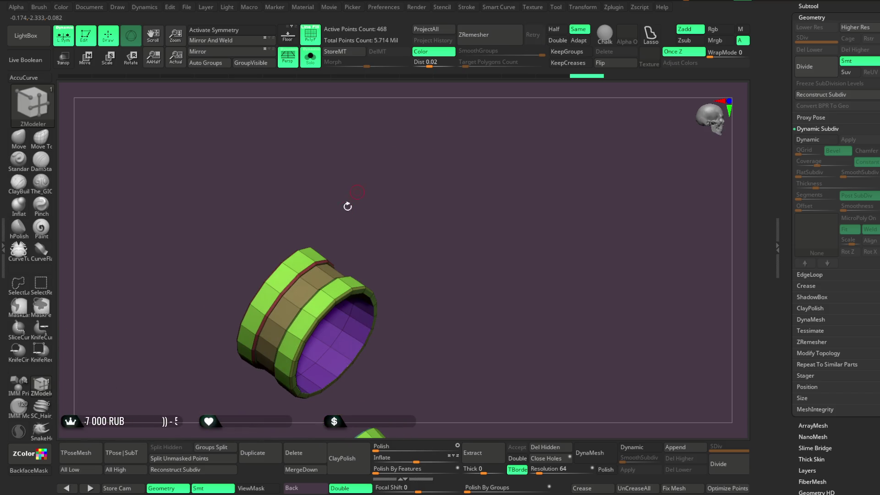
mouse_move(328, 270)
right_mouse_down()
mouse_move(414, 202)
mouse_move(401, 183)
mouse_move(402, 261)
mouse_move(338, 296)
mouse_move(404, 275)
mouse_move(346, 332)
right_mouse_up()
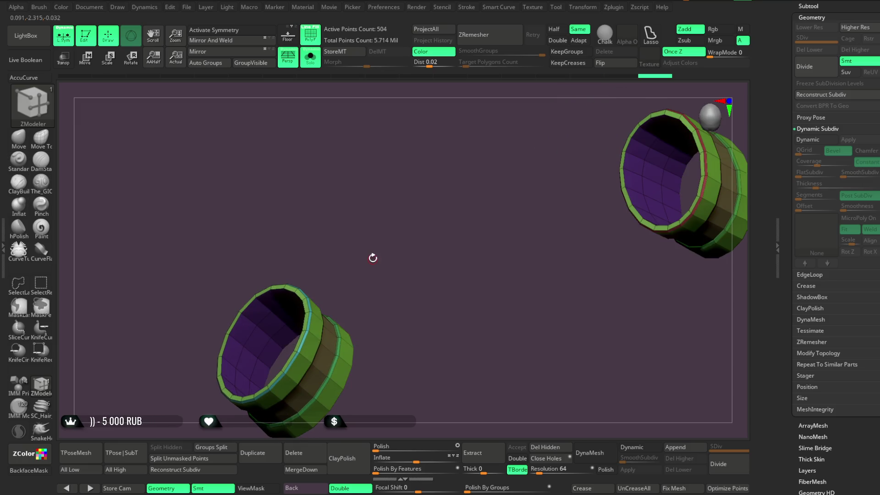
right_click_drag(373, 258, 387, 246)
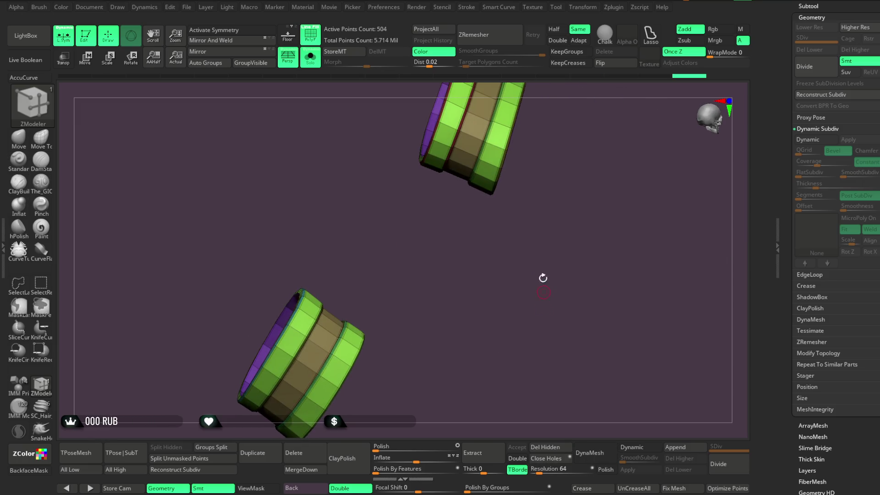
right_click_drag(544, 282, 580, 406)
left_click(633, 450)
right_click_drag(530, 216, 523, 252)
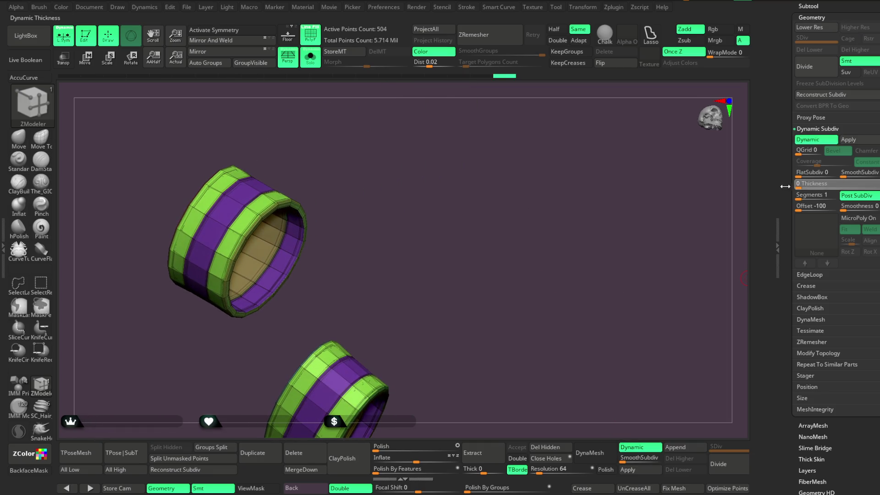
left_click_drag(786, 186, 786, 186)
right_click_drag(501, 318, 616, 433)
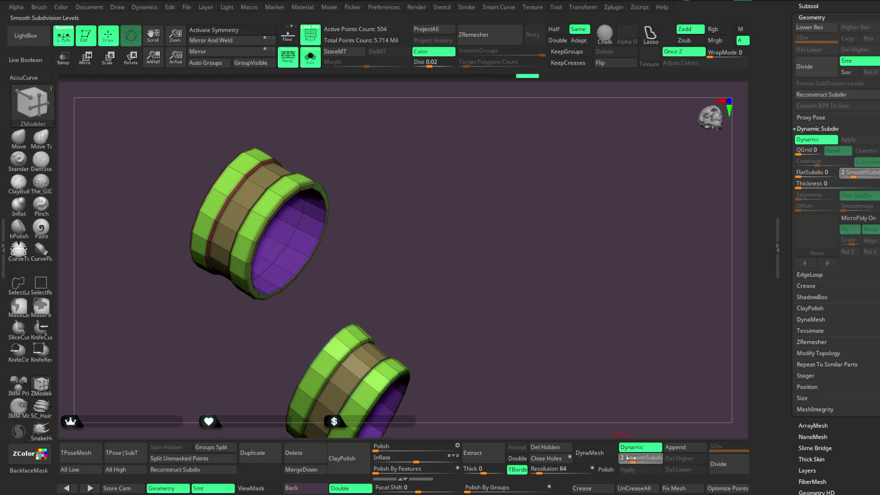
left_click_drag(630, 457, 619, 458)
mouse_move(463, 289)
right_mouse_down()
mouse_move(477, 226)
mouse_move(464, 241)
right_mouse_up()
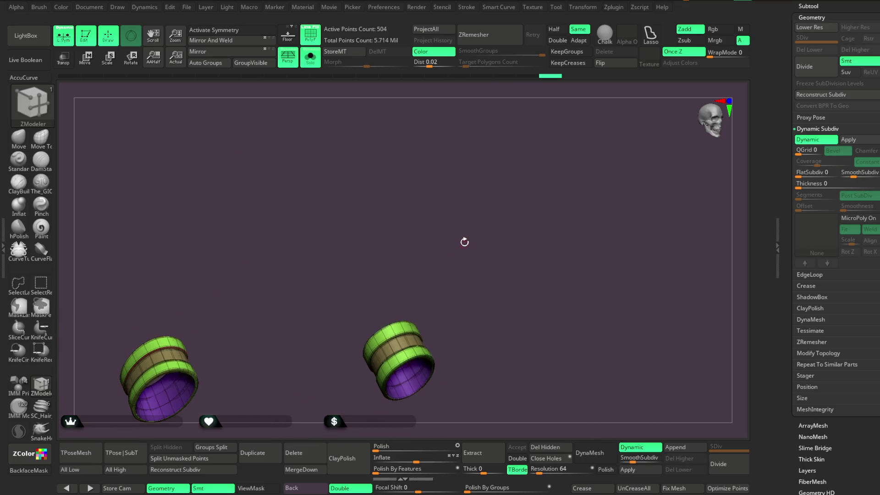
Turn off PolyF and Solo so the whole demon bust is visible again.
left_click(310, 35)
left_click(310, 57)
mouse_move(520, 209)
right_mouse_down()
mouse_move(513, 206)
mouse_move(522, 218)
mouse_move(509, 191)
mouse_move(570, 196)
mouse_move(518, 185)
mouse_move(536, 211)
mouse_move(545, 192)
mouse_move(534, 198)
mouse_move(540, 252)
mouse_move(545, 224)
mouse_move(479, 235)
right_mouse_up()
left_click(18, 137)
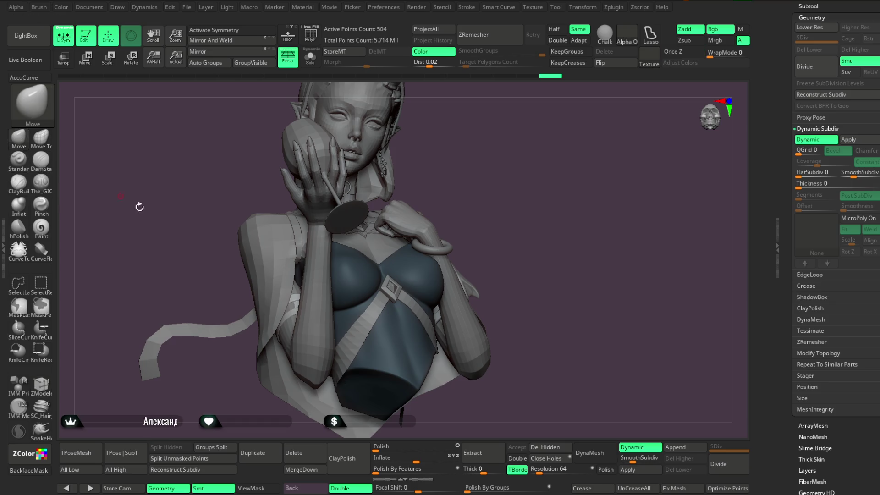
Increase the Move brush's Draw Size and orbit back toward a frontal view.
key("space")
left_click_drag(324, 277, 331, 277)
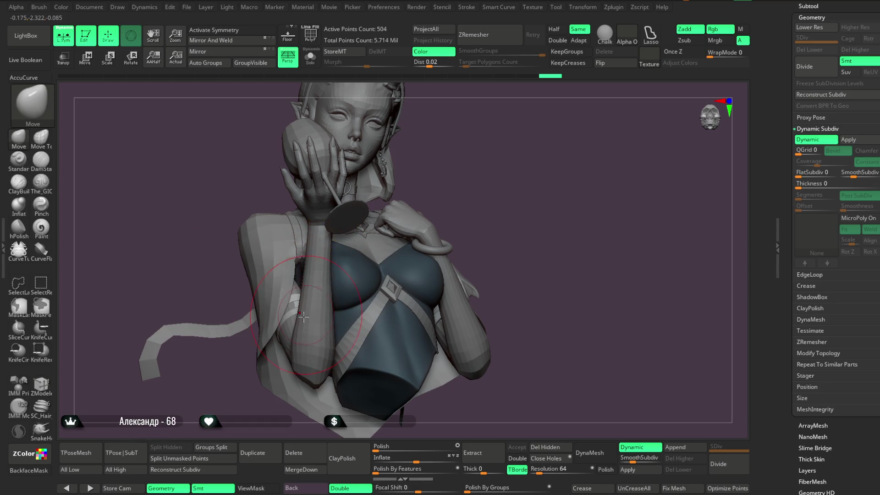
mouse_move(470, 166)
left_mouse_down()
mouse_move(467, 120)
mouse_move(316, 275)
left_mouse_up()
mouse_move(473, 229)
left_mouse_down()
mouse_move(532, 194)
mouse_move(469, 163)
mouse_move(339, 310)
left_mouse_up()
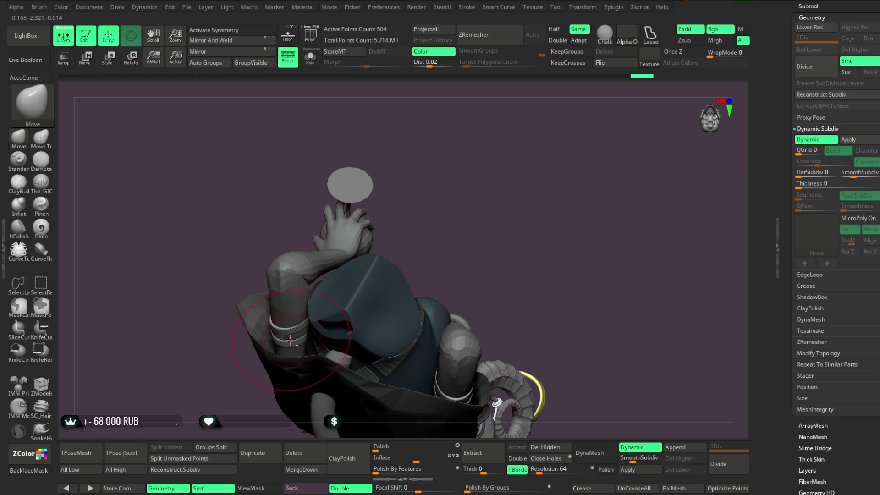
mouse_move(442, 215)
left_mouse_down()
mouse_move(400, 212)
mouse_move(455, 195)
mouse_move(473, 290)
mouse_move(479, 234)
mouse_move(573, 145)
left_mouse_up()
scroll(573, 145, "up", 2)
scroll(564, 144, "up", 1)
Show the Subtool list, orbit around the tail and hood, and open the File menu.
left_click(808, 6)
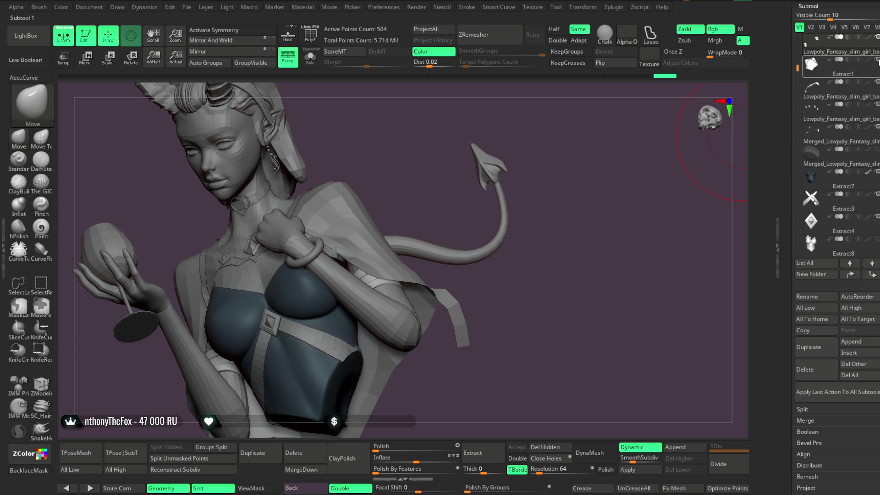
scroll(492, 295, "up", 3)
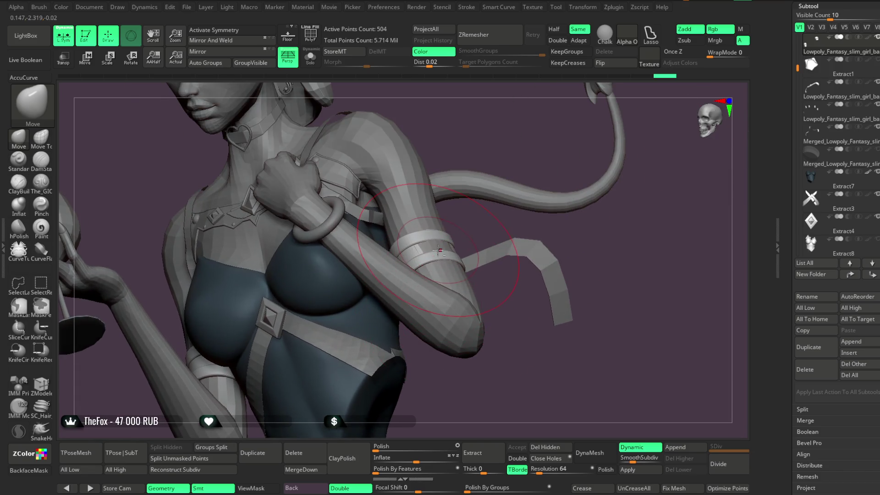
mouse_move(495, 291)
left_mouse_down()
mouse_move(390, 282)
mouse_move(469, 276)
left_mouse_up()
mouse_move(380, 385)
left_mouse_down()
mouse_move(495, 206)
mouse_move(518, 191)
mouse_move(535, 239)
mouse_move(561, 243)
left_mouse_up()
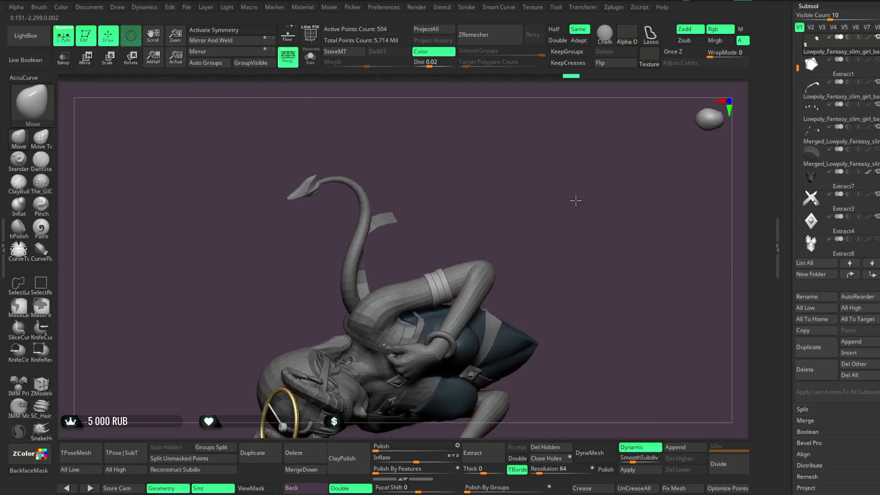
mouse_move(553, 176)
left_mouse_down()
mouse_move(565, 147)
mouse_move(620, 189)
left_mouse_up()
mouse_move(524, 132)
left_mouse_down()
mouse_move(528, 173)
mouse_move(518, 153)
mouse_move(530, 160)
left_mouse_up()
scroll(536, 160, "up", 5)
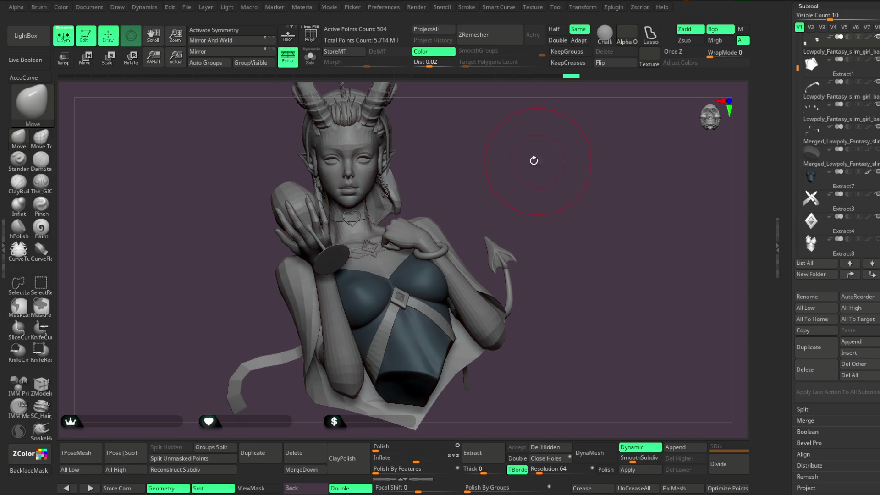
left_click(187, 7)
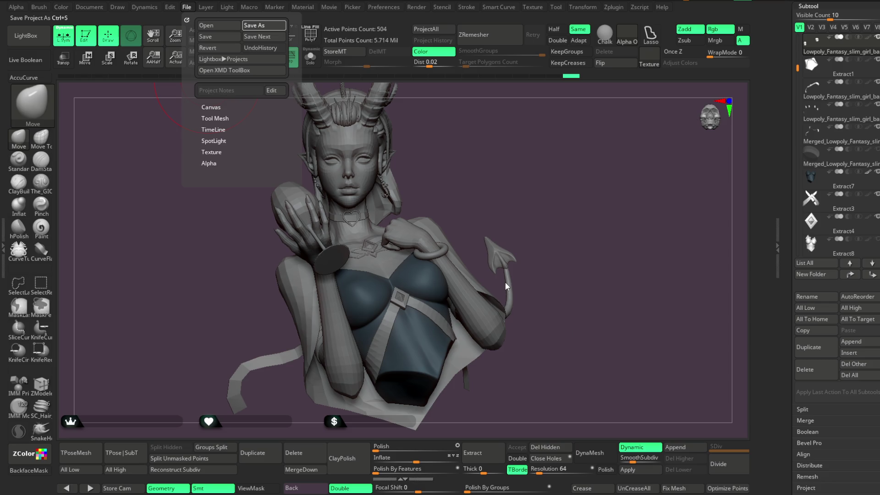
Save the demon-girl bust project with Ctrl+S, then orbit the finished model.
key("ctrl+s")
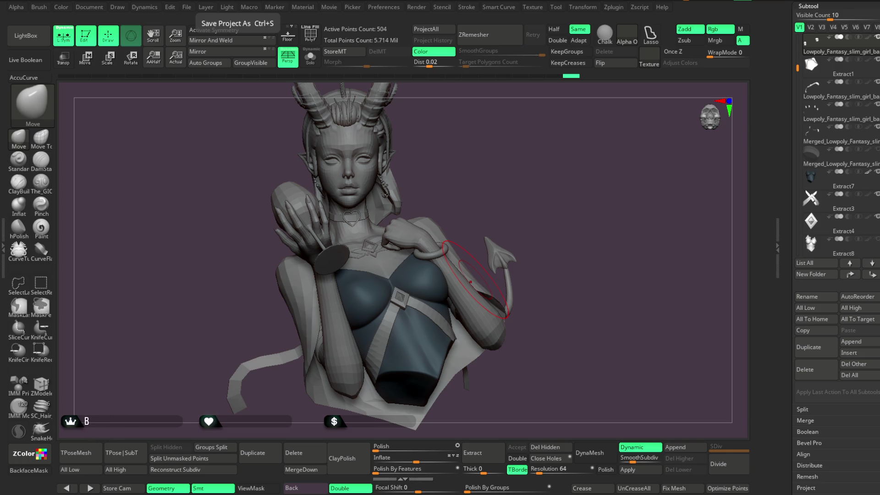
mouse_move(573, 262)
left_mouse_down()
mouse_move(565, 269)
mouse_move(577, 270)
mouse_move(571, 256)
mouse_move(532, 254)
mouse_move(558, 257)
mouse_move(549, 269)
mouse_move(530, 243)
mouse_move(563, 248)
mouse_move(583, 234)
mouse_move(546, 238)
mouse_move(548, 228)
mouse_move(579, 224)
left_mouse_up()
left_click_drag(797, 68, 797, 169)
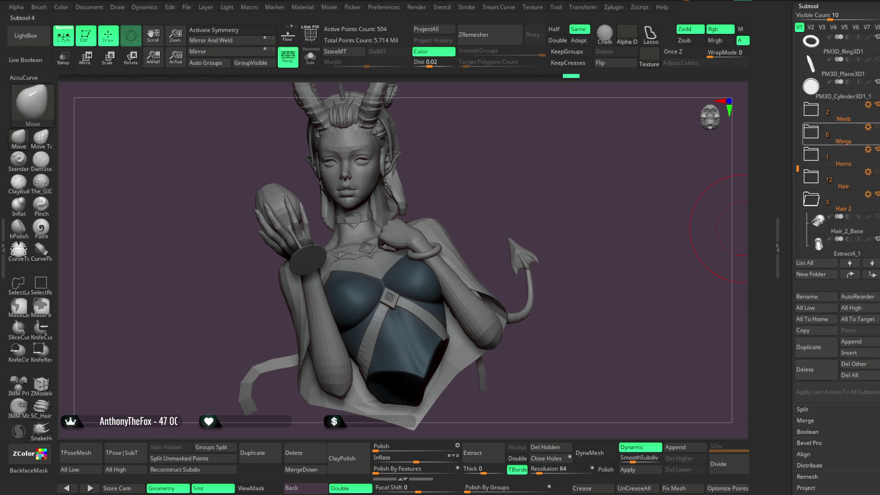
left_click(876, 126)
mouse_move(582, 162)
left_mouse_down()
mouse_move(594, 164)
mouse_move(573, 166)
mouse_move(581, 167)
left_mouse_up()
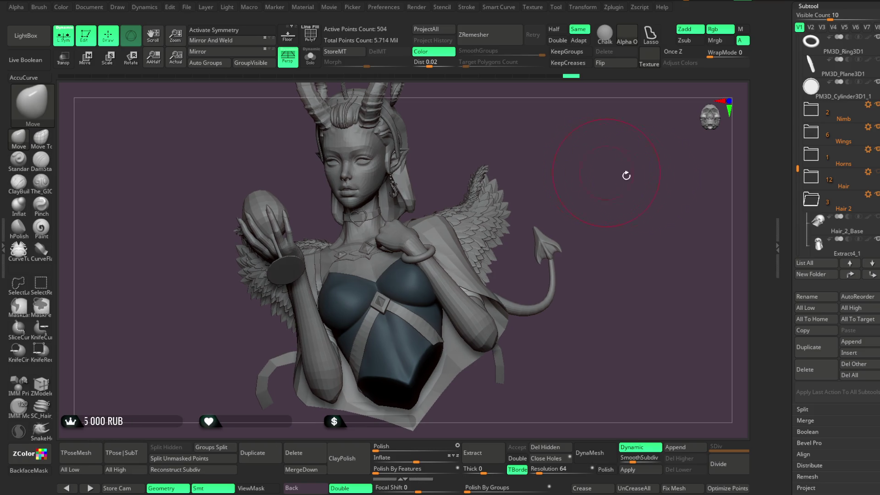
left_click(877, 127)
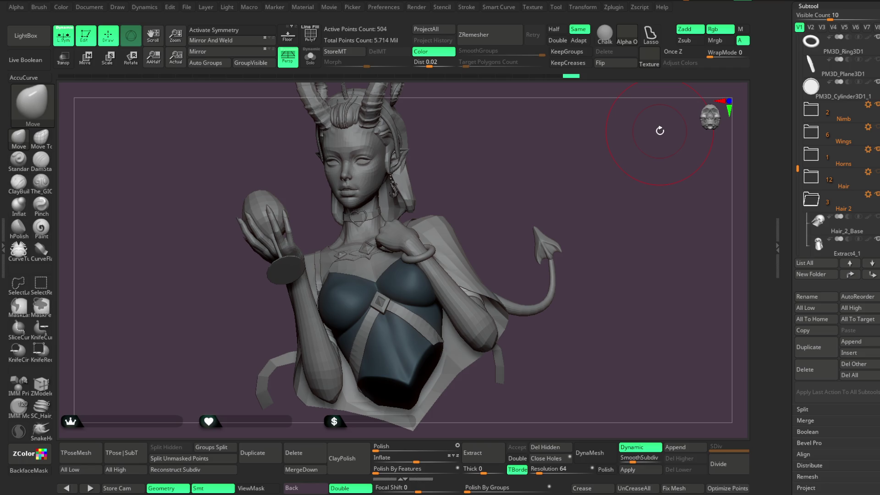
mouse_move(487, 223)
left_mouse_down()
mouse_move(524, 190)
mouse_move(609, 151)
mouse_move(613, 186)
mouse_move(459, 134)
mouse_move(469, 178)
left_mouse_up()
Make the body base mesh active, shrink Draw Size, and orbit around the strapped shoulder.
left_click(469, 179, "alt")
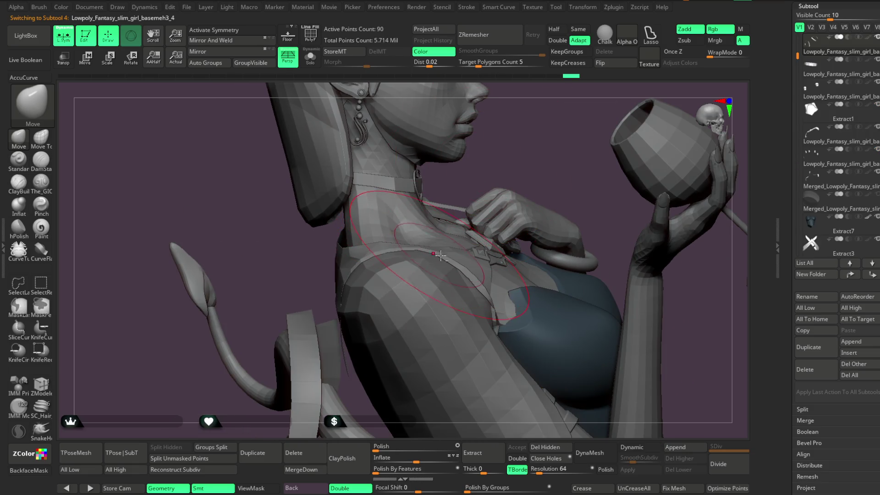
key("space")
left_click_drag(504, 253, 477, 253)
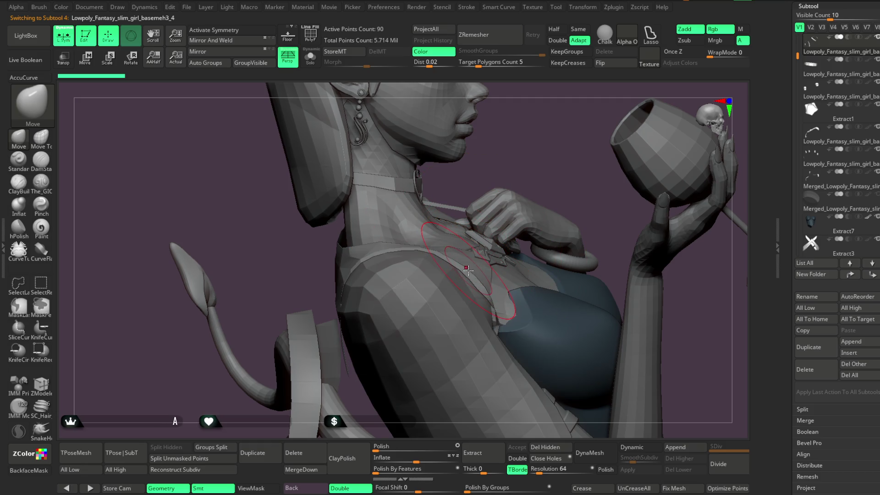
mouse_move(529, 164)
left_mouse_down()
mouse_move(532, 189)
mouse_move(467, 251)
mouse_move(472, 227)
mouse_move(452, 216)
mouse_move(479, 358)
left_mouse_up()
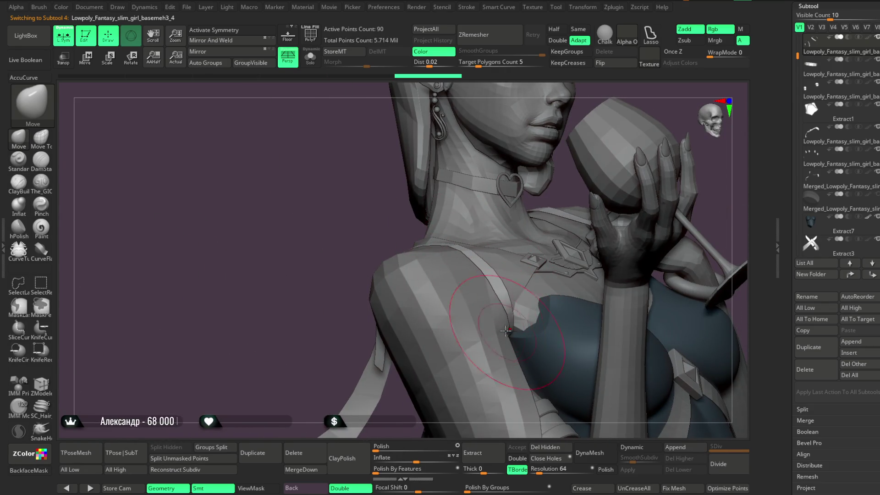
mouse_move(548, 198)
left_mouse_down()
mouse_move(516, 206)
mouse_move(475, 171)
mouse_move(471, 293)
mouse_move(522, 122)
mouse_move(489, 235)
left_mouse_up()
key("space")
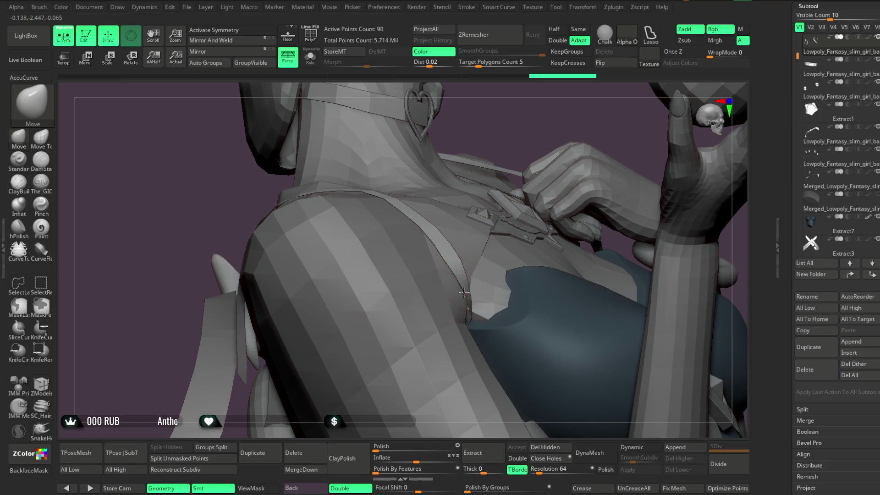
key("space")
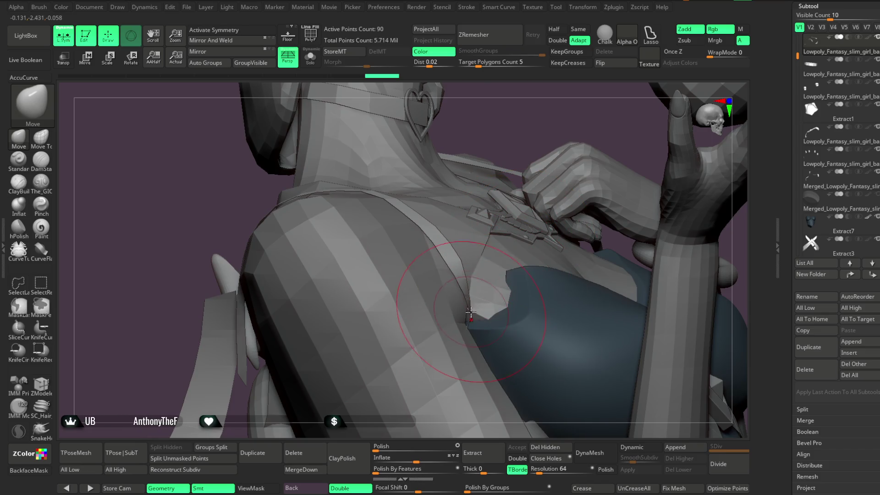
left_click_drag(540, 133, 461, 284)
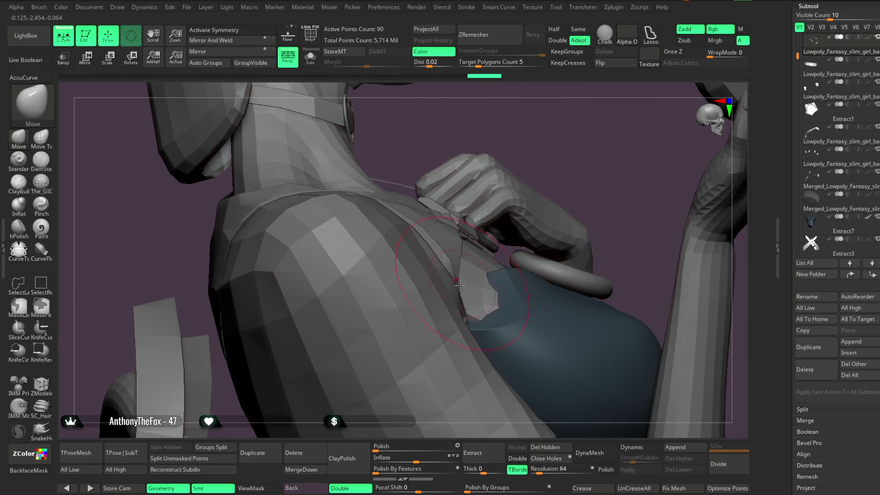
mouse_move(615, 182)
left_mouse_down()
mouse_move(494, 257)
mouse_move(487, 278)
mouse_move(498, 274)
left_mouse_up()
key("space")
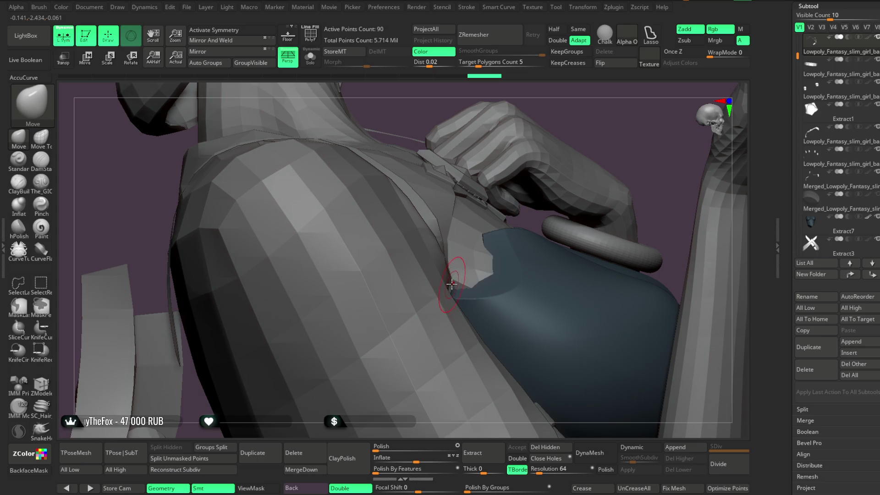
mouse_move(542, 200)
left_mouse_down()
mouse_move(579, 202)
mouse_move(604, 137)
mouse_move(604, 147)
mouse_move(569, 153)
mouse_move(583, 171)
mouse_move(632, 141)
left_mouse_up()
Fill the model with red, then refill it with light grey.
scroll(836, 183, "up", 10)
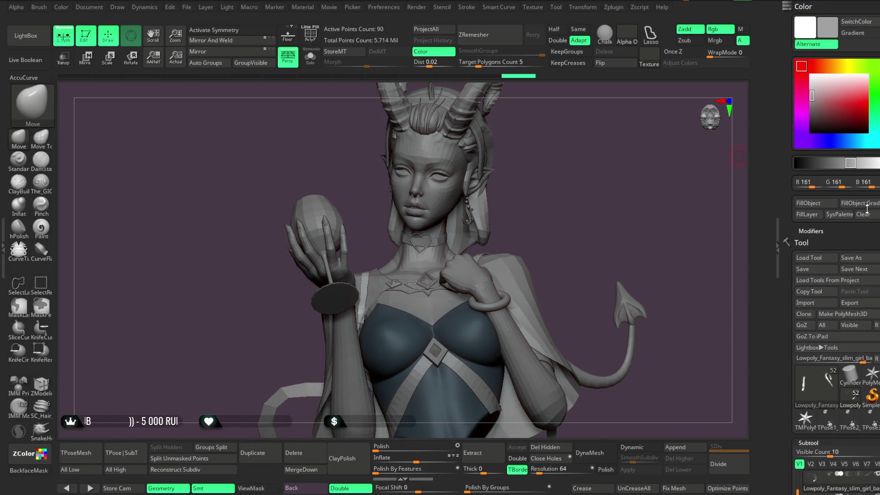
left_click(843, 113)
left_click(808, 203)
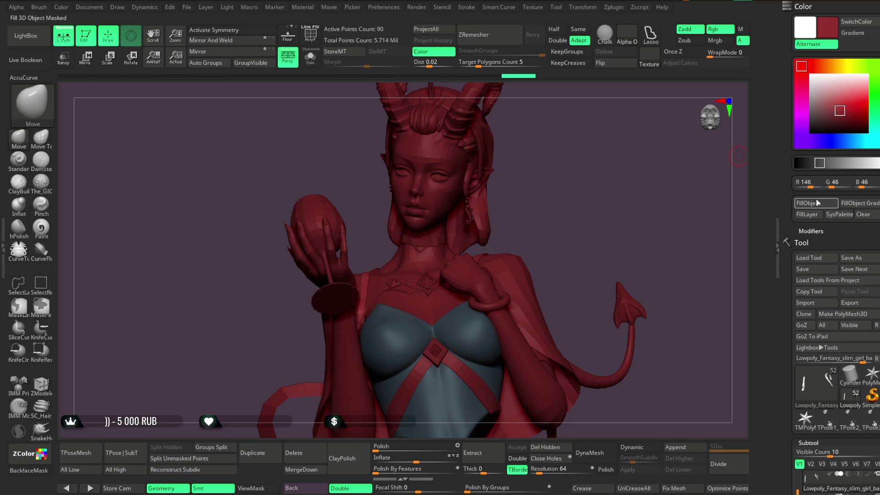
left_click(812, 91)
left_click(808, 203)
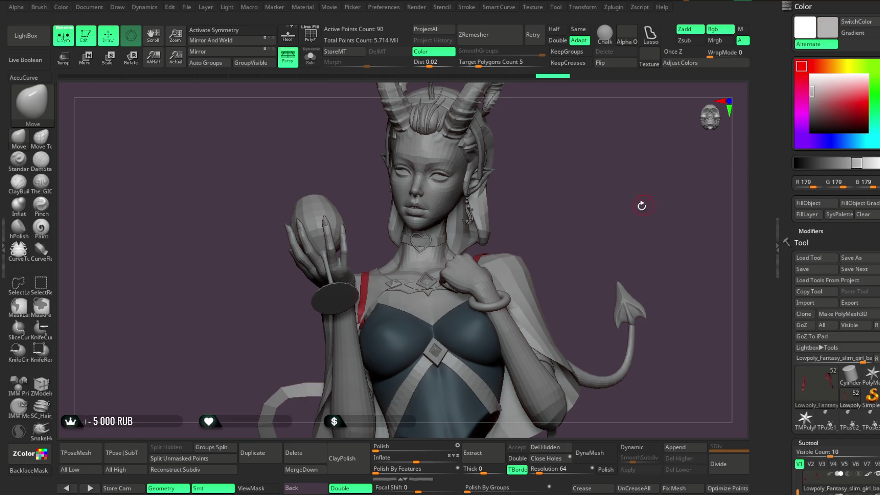
mouse_move(568, 179)
left_mouse_down()
mouse_move(587, 171)
mouse_move(573, 164)
mouse_move(582, 192)
mouse_move(603, 187)
mouse_move(651, 153)
mouse_move(563, 206)
mouse_move(568, 180)
mouse_move(568, 212)
mouse_move(369, 133)
mouse_move(374, 264)
left_mouse_up()
Compare the red strap and basemesh body subtools, then zoom out to the whole bust.
left_click(373, 266, "alt")
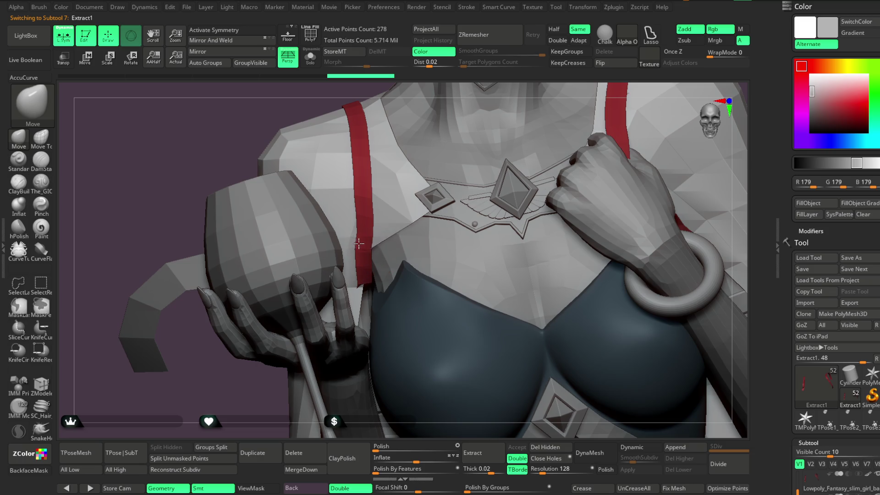
left_click(357, 279, "alt")
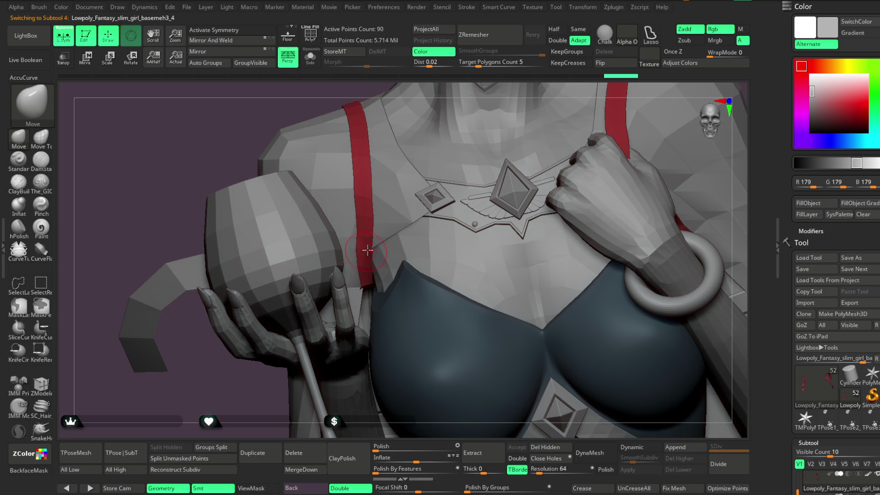
left_click_drag(438, 107, 374, 244)
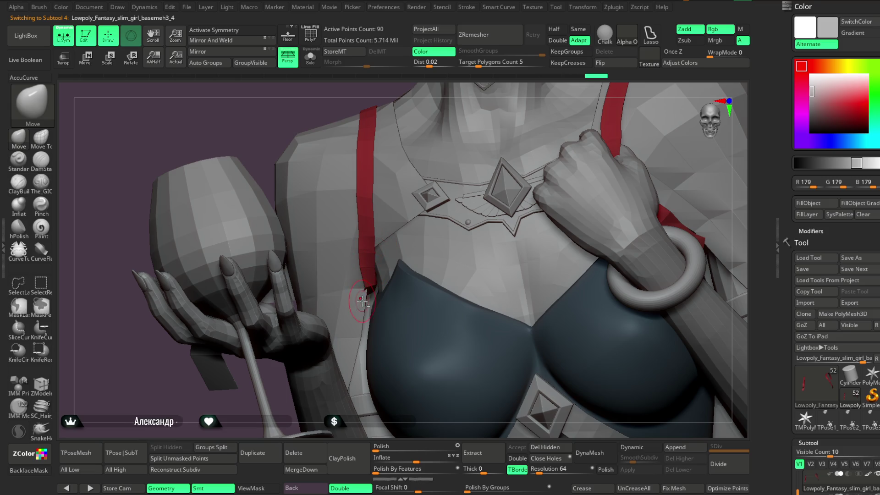
left_click(366, 287, "alt")
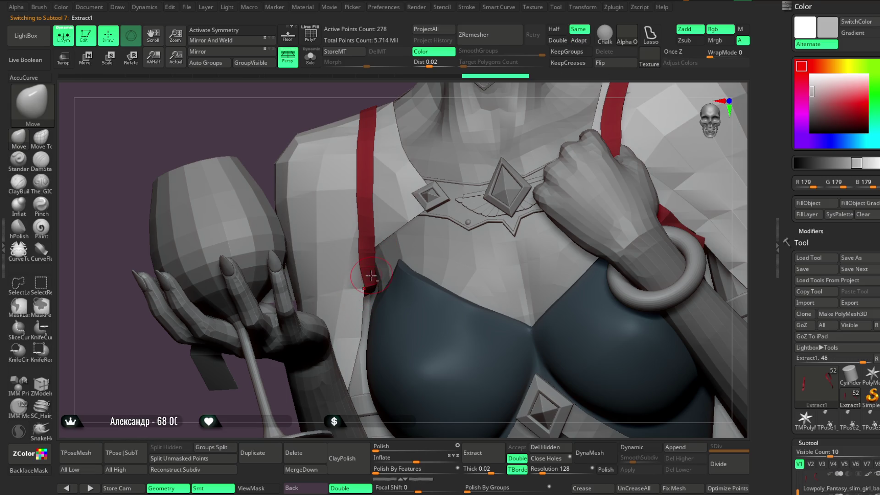
left_click(366, 287, "alt")
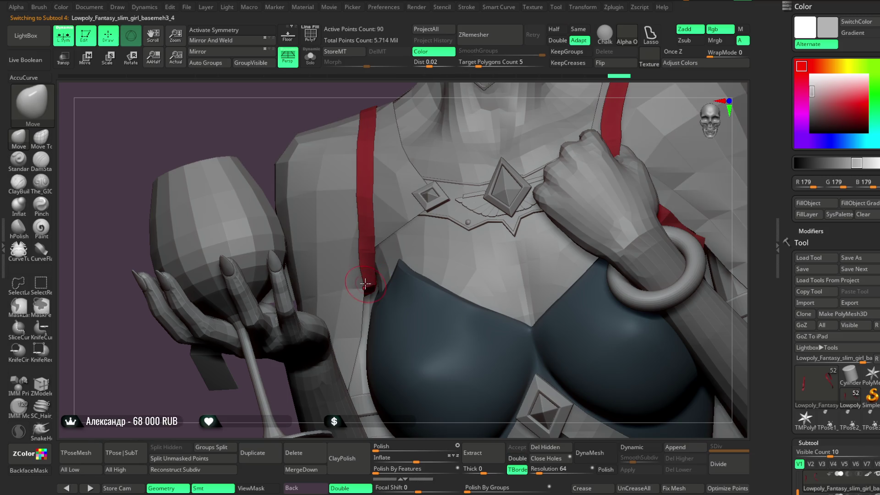
mouse_move(388, 94)
left_mouse_down()
mouse_move(413, 85)
mouse_move(388, 102)
left_mouse_up()
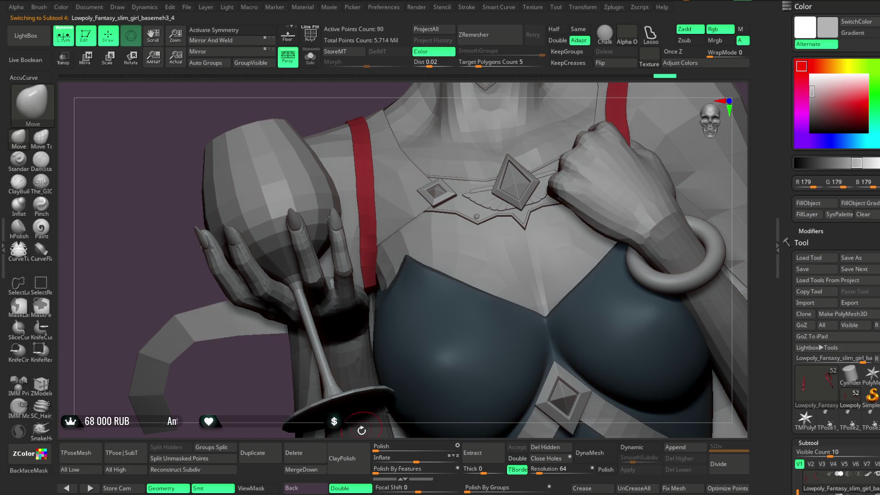
key("f")
mouse_move(538, 118)
left_mouse_down()
mouse_move(519, 118)
mouse_move(521, 130)
mouse_move(497, 150)
mouse_move(499, 142)
mouse_move(518, 161)
mouse_move(388, 241)
left_mouse_up()
Orbit to a frontal view, darken the working grey to RGB 149, and select Extract1.
key("space")
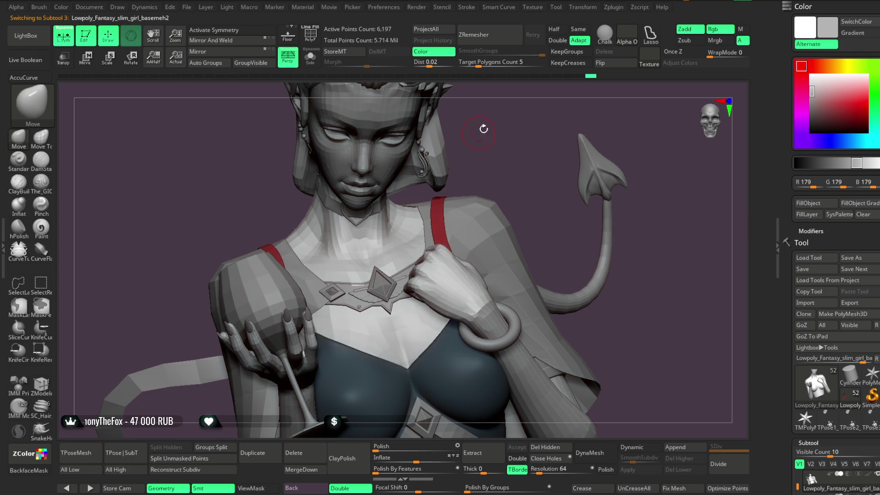
right_click_drag(397, 232, 369, 252)
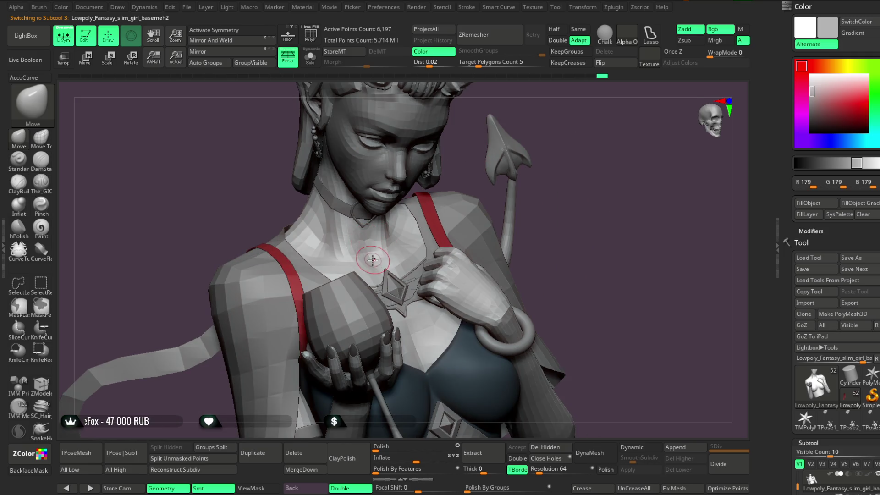
left_click_drag(465, 152, 416, 207)
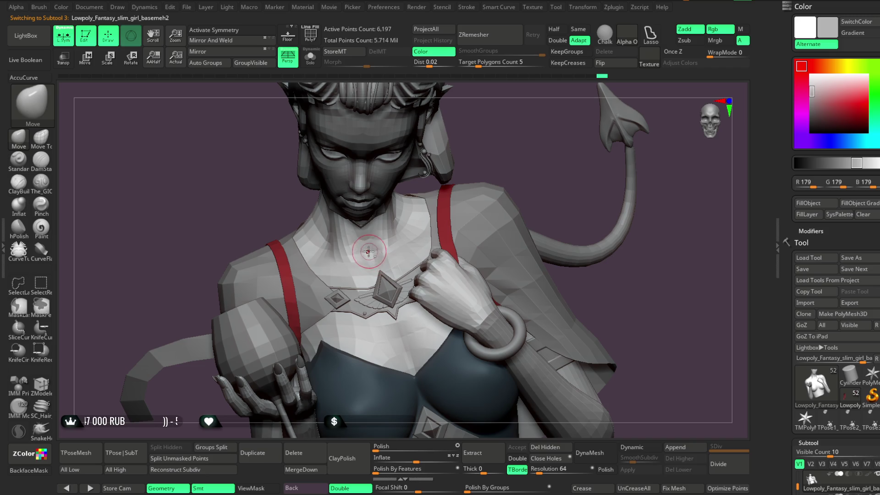
mouse_move(498, 152)
left_mouse_down()
mouse_move(497, 118)
mouse_move(496, 145)
mouse_move(495, 132)
mouse_move(483, 138)
left_mouse_up()
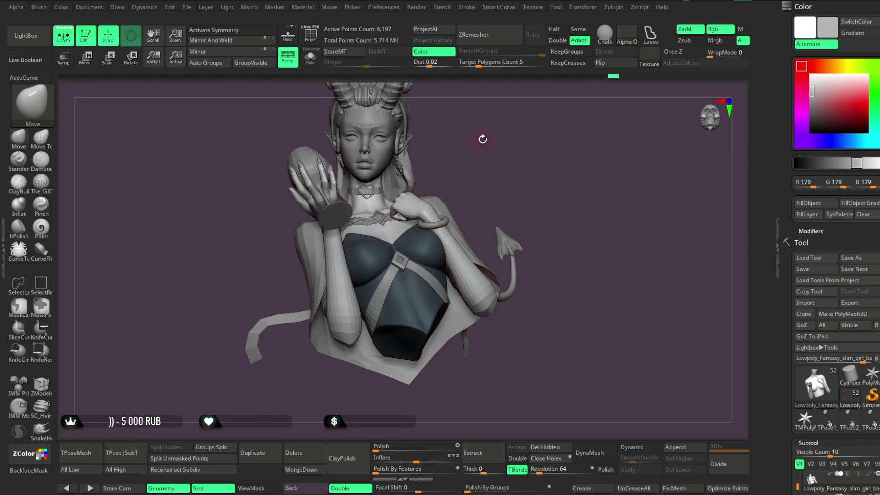
left_click(805, 96)
mouse_move(509, 171)
left_mouse_down()
mouse_move(498, 157)
mouse_move(508, 159)
mouse_move(516, 139)
mouse_move(524, 161)
mouse_move(523, 138)
mouse_move(384, 328)
left_mouse_up()
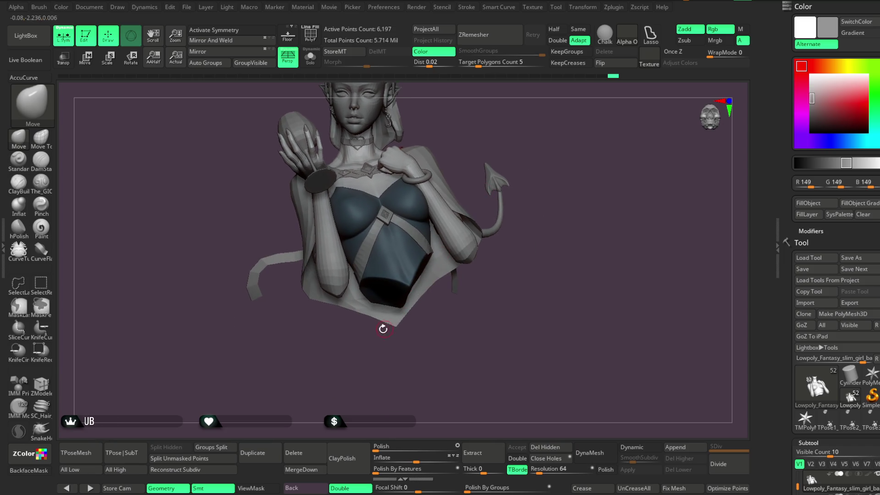
key("space")
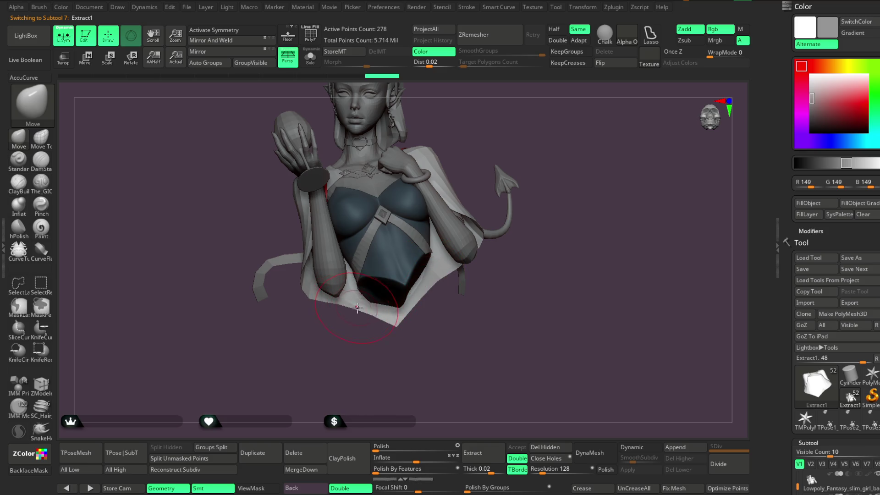
mouse_move(396, 327)
left_mouse_down()
mouse_move(418, 313)
mouse_move(428, 334)
mouse_move(508, 180)
left_mouse_up()
left_click_drag(299, 252, 308, 263)
mouse_move(343, 239)
left_mouse_down()
mouse_move(393, 193)
mouse_move(408, 206)
mouse_move(335, 235)
left_mouse_up()
mouse_move(477, 168)
left_mouse_down()
mouse_move(453, 250)
mouse_move(459, 210)
mouse_move(405, 271)
left_mouse_up()
mouse_move(381, 313)
left_mouse_down()
mouse_move(452, 183)
mouse_move(471, 191)
mouse_move(465, 185)
mouse_move(432, 248)
left_mouse_up()
mouse_move(472, 218)
left_mouse_down()
mouse_move(457, 276)
mouse_move(428, 136)
mouse_move(396, 256)
left_mouse_up()
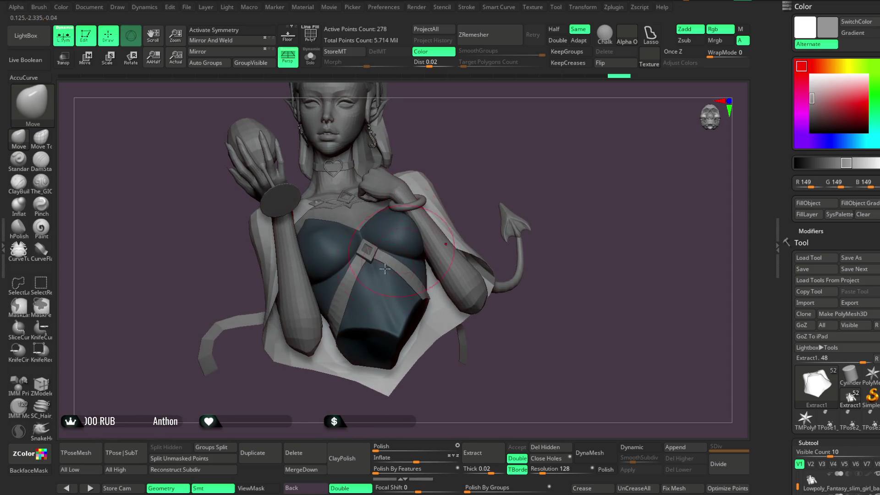
left_click_drag(310, 392, 327, 371)
mouse_move(476, 206)
left_mouse_down()
mouse_move(477, 189)
mouse_move(461, 193)
mouse_move(458, 181)
mouse_move(477, 185)
mouse_move(456, 191)
mouse_move(509, 134)
mouse_move(542, 133)
mouse_move(499, 163)
mouse_move(325, 227)
left_mouse_up()
mouse_move(284, 207)
left_mouse_down()
mouse_move(316, 176)
mouse_move(344, 185)
mouse_move(304, 210)
left_mouse_up()
key("space")
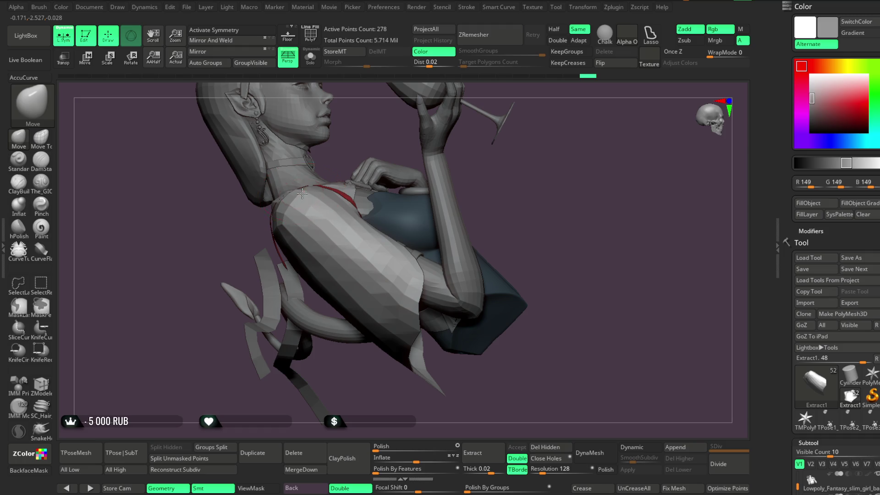
mouse_move(234, 256)
left_mouse_down()
mouse_move(383, 164)
mouse_move(305, 192)
mouse_move(276, 211)
mouse_move(543, 112)
mouse_move(520, 169)
mouse_move(565, 130)
mouse_move(451, 207)
mouse_move(419, 195)
left_mouse_up()
mouse_move(354, 229)
right_mouse_down()
mouse_move(424, 202)
mouse_move(344, 250)
mouse_move(403, 220)
mouse_move(338, 238)
mouse_move(372, 261)
right_mouse_up()
key("f")
mouse_move(518, 179)
right_mouse_down()
mouse_move(526, 170)
mouse_move(534, 186)
mouse_move(538, 166)
mouse_move(537, 211)
mouse_move(554, 151)
mouse_move(554, 159)
mouse_move(575, 160)
mouse_move(513, 184)
right_mouse_up()
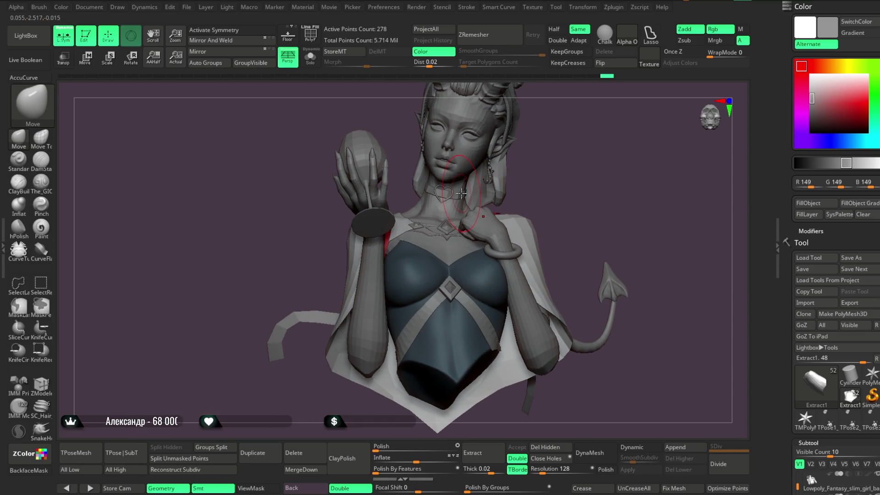
mouse_move(544, 158)
right_mouse_down("ctrl")
mouse_move(428, 117)
mouse_move(545, 212)
mouse_move(458, 197)
right_mouse_up("ctrl")
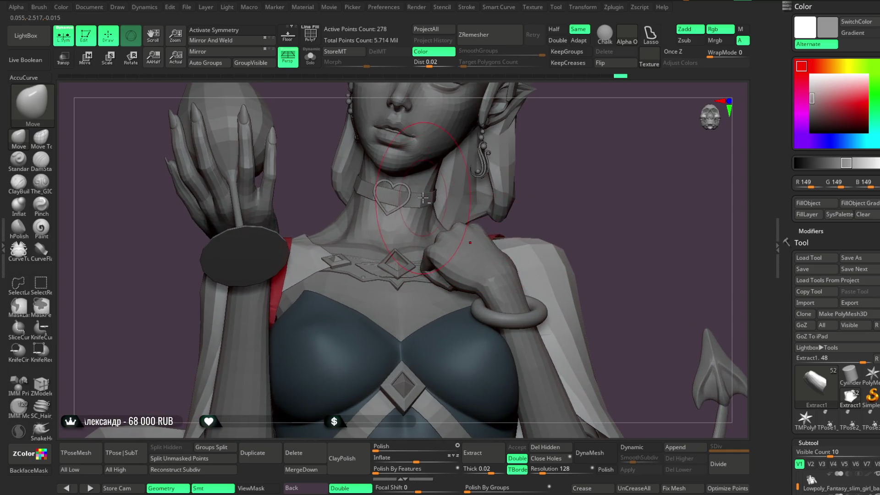
Select the heart choker and enable Dynamic Subdiv with SmoothSubdiv 0 and thickness 0.00049.
left_click(422, 198, "alt")
scroll(814, 322, "down", 15)
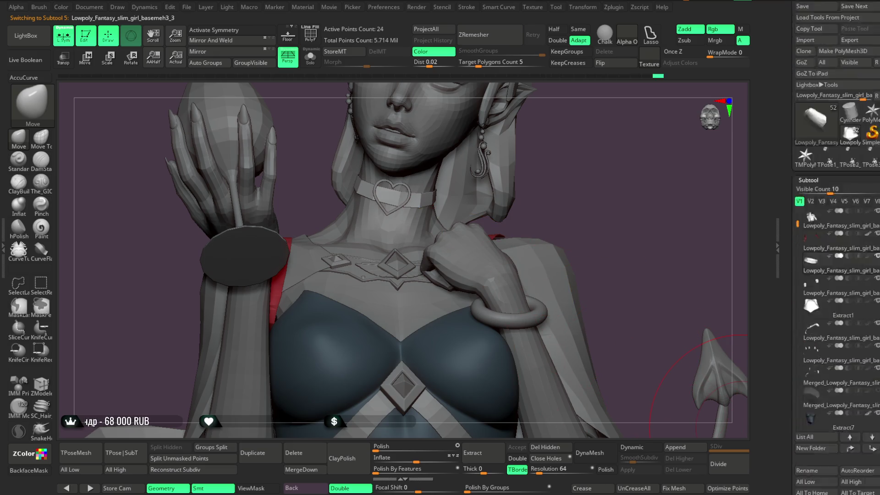
left_click(812, 325)
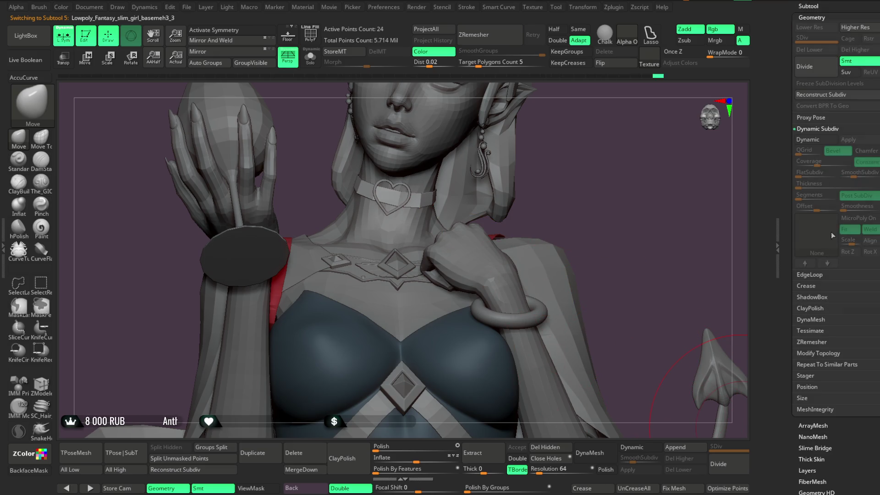
left_click(813, 140)
left_click_drag(628, 458, 620, 458)
left_click_drag(806, 185, 811, 186)
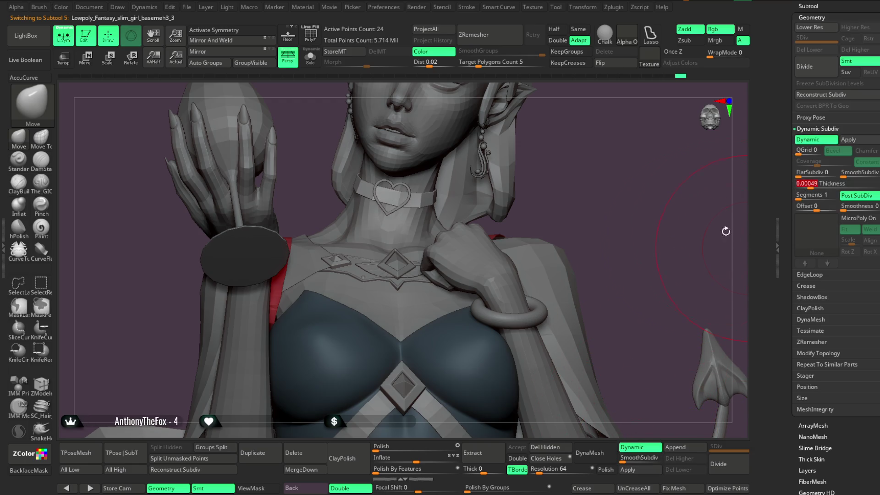
scroll(604, 194, "up", 5)
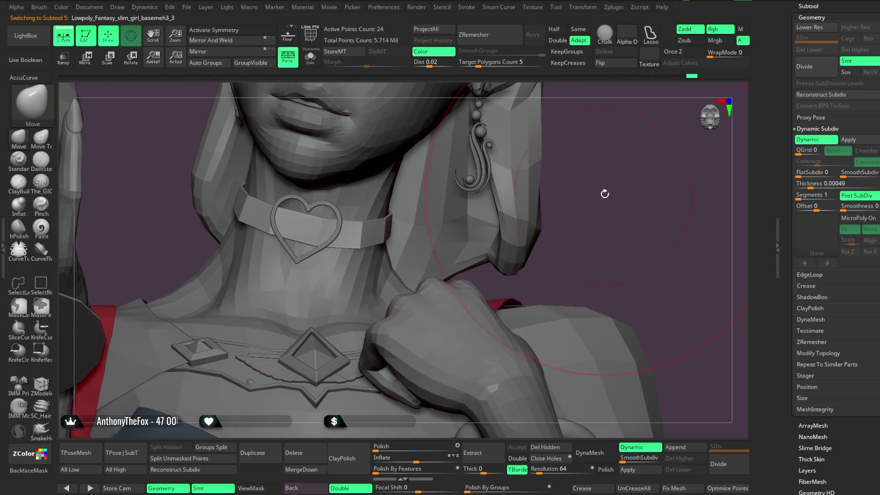
Set the choker thickness to about 0.0012 and bake it into real geometry.
left_click_drag(604, 193, 603, 208)
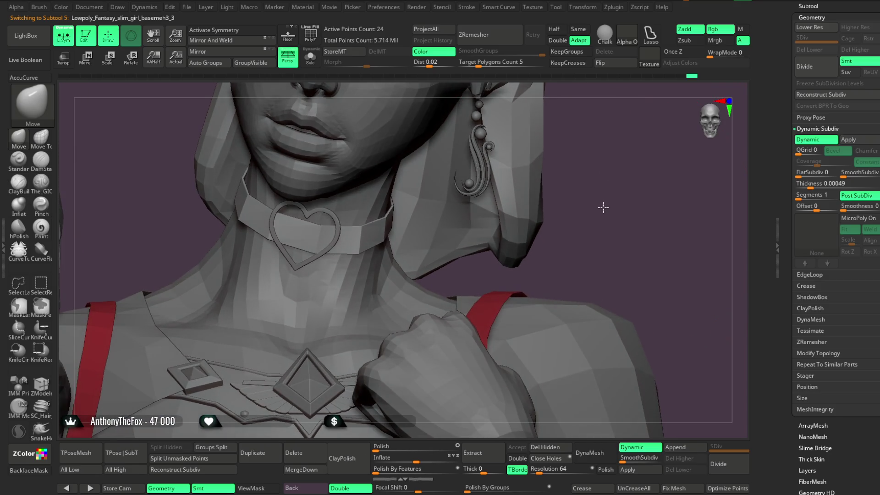
left_click_drag(814, 185, 785, 209)
mouse_move(599, 237)
left_mouse_down()
mouse_move(595, 199)
mouse_move(621, 163)
left_mouse_up()
key("space")
key("shift+d")
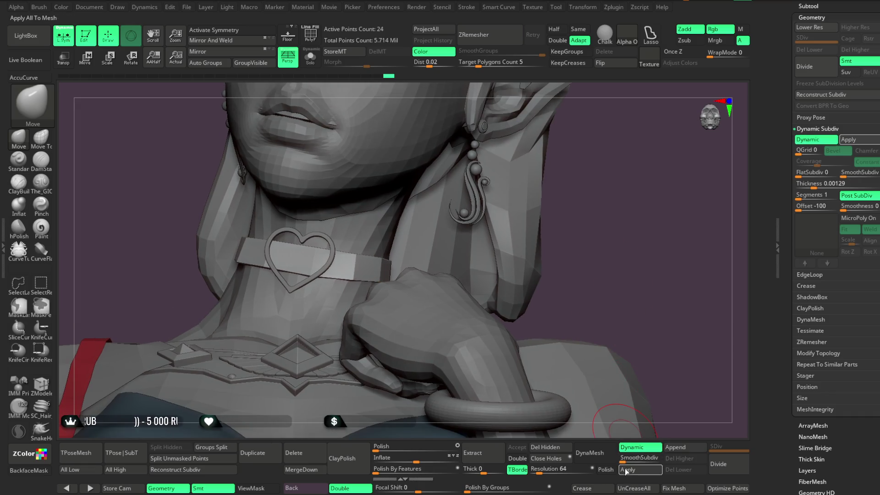
left_click_drag(640, 291, 624, 297)
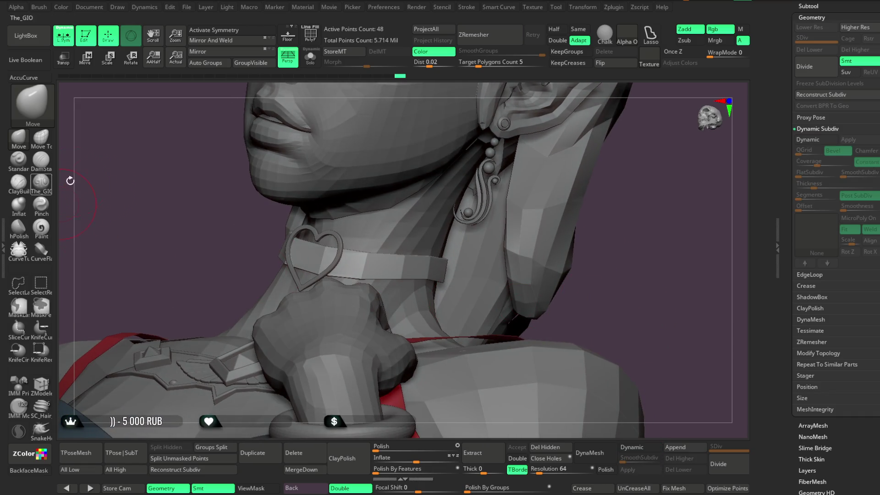
Re-enable Dynamic Subdiv with Thickness 0 and solo the choker band.
left_click_drag(398, 280, 439, 283)
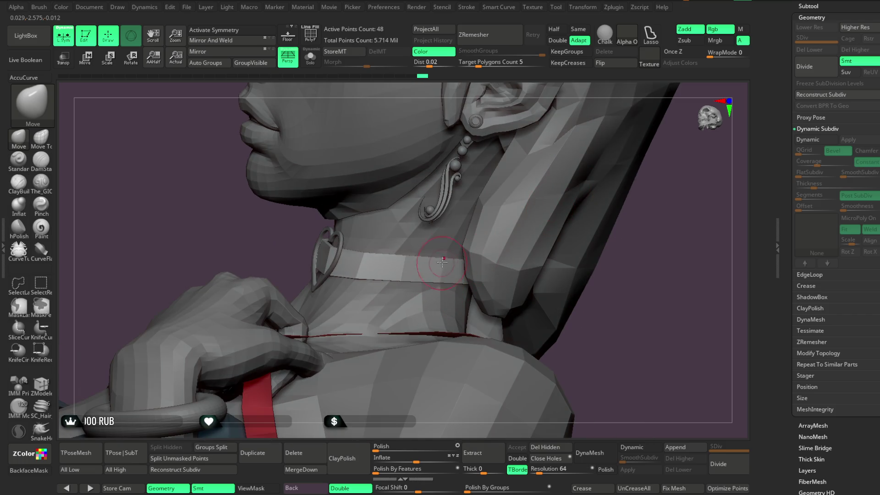
mouse_move(615, 295)
left_mouse_down()
mouse_move(575, 249)
mouse_move(646, 242)
mouse_move(614, 220)
mouse_move(631, 225)
mouse_move(579, 220)
mouse_move(583, 245)
mouse_move(413, 290)
left_mouse_up()
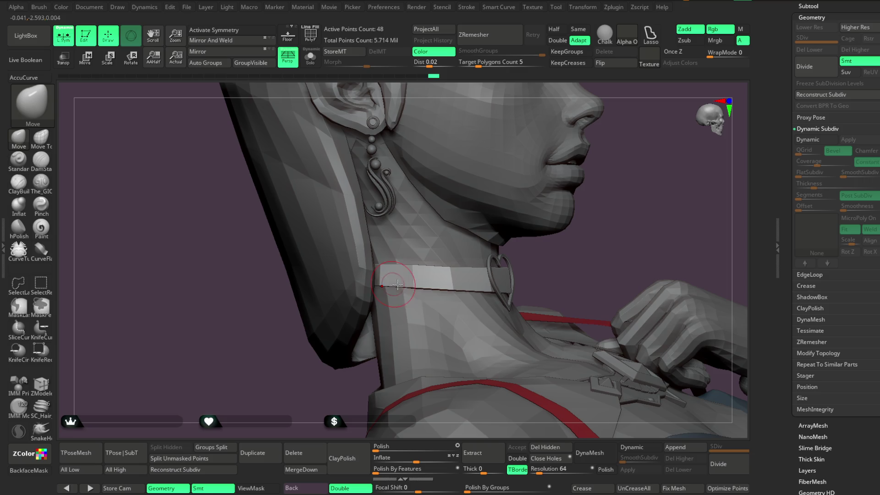
mouse_move(491, 261)
left_mouse_down()
mouse_move(586, 210)
mouse_move(578, 187)
mouse_move(589, 171)
mouse_move(578, 178)
mouse_move(592, 175)
left_mouse_up()
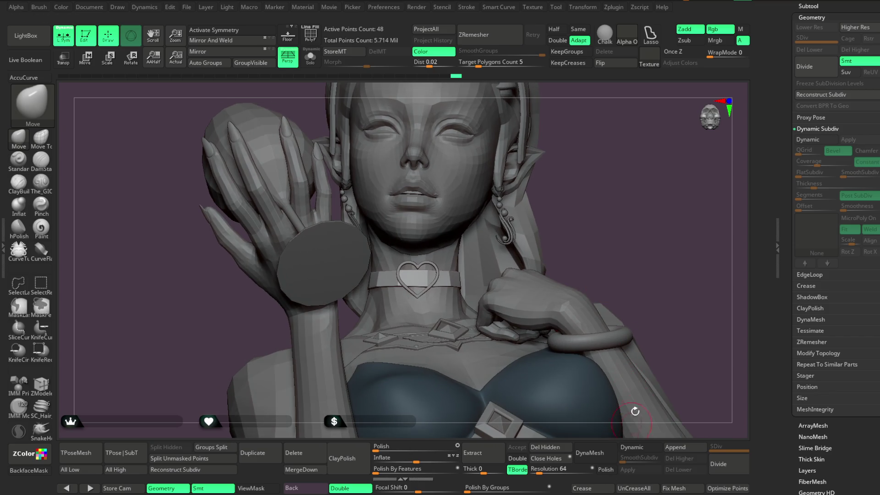
left_click(636, 451)
left_click_drag(808, 183, 783, 189)
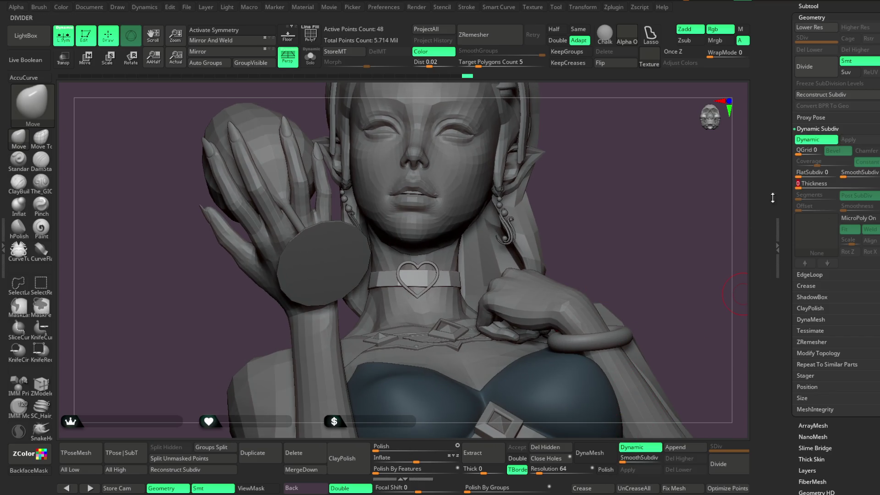
left_click_drag(601, 165, 604, 260)
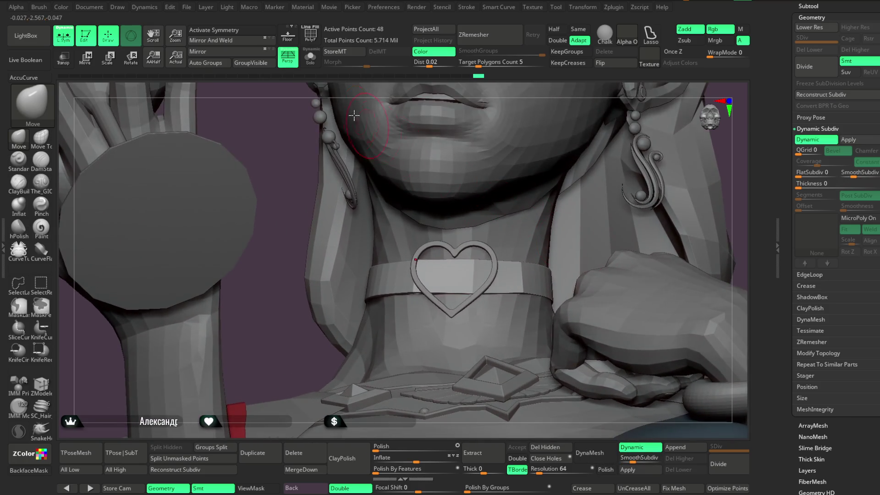
left_click(310, 57)
mouse_move(513, 197)
left_mouse_down()
mouse_move(521, 181)
mouse_move(569, 164)
mouse_move(501, 179)
mouse_move(439, 247)
left_mouse_up()
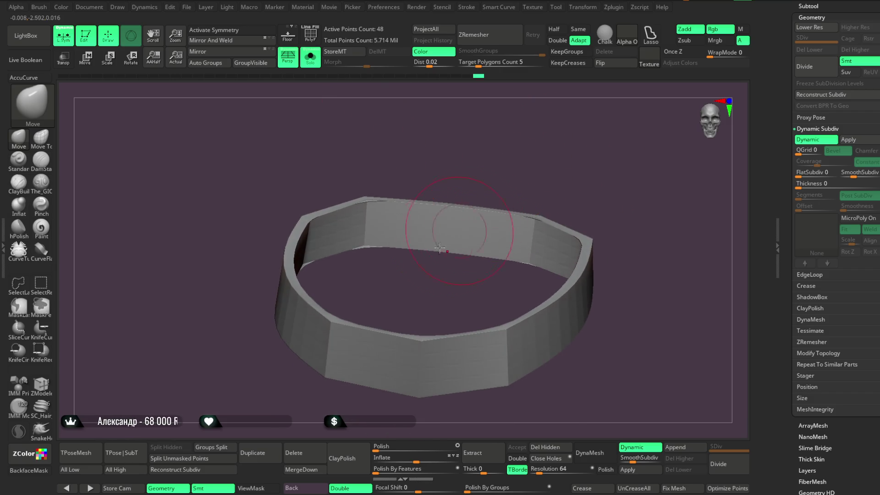
Set ZModeler's edge action to Crease with EdgeLoop Complete and crease the choker band's edge loops.
left_click(48, 391)
left_click_drag(386, 292, 430, 275)
key("space")
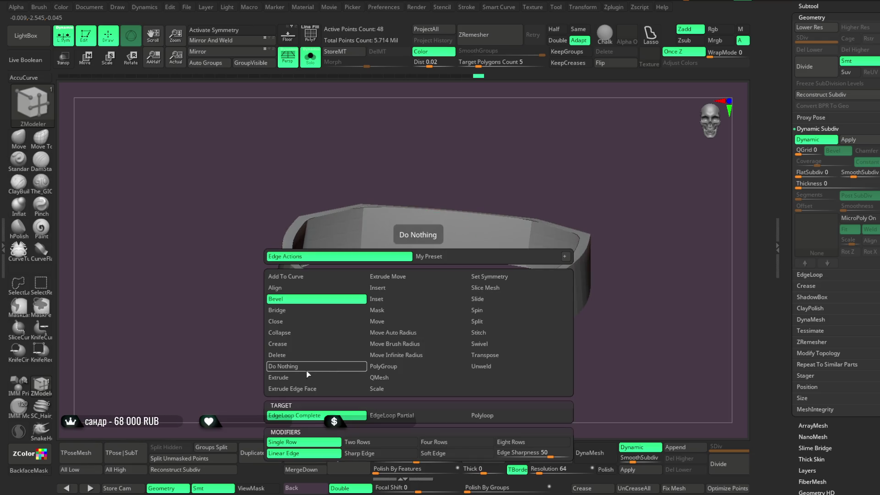
left_click(312, 354)
left_click(306, 344)
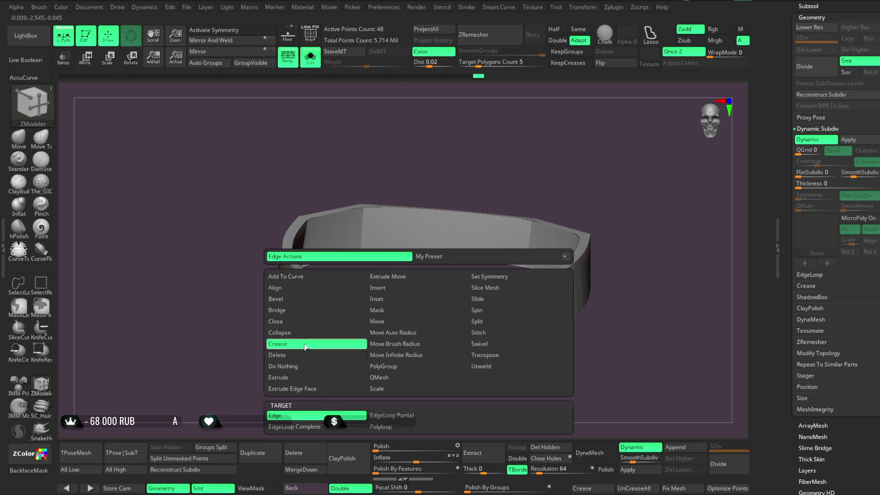
mouse_move(572, 335)
left_mouse_down()
mouse_move(593, 197)
mouse_move(618, 213)
mouse_move(628, 171)
mouse_move(568, 215)
left_mouse_up()
left_click_drag(478, 139, 356, 214)
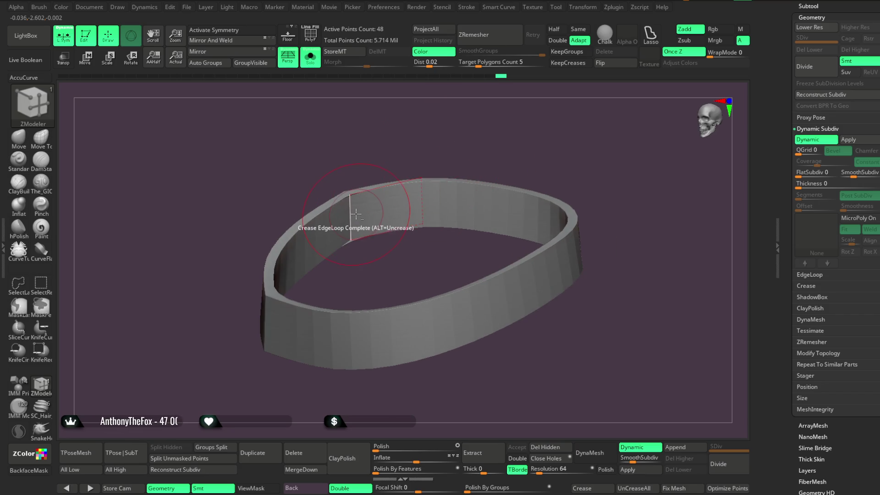
left_click_drag(384, 267, 316, 322)
mouse_move(366, 279)
left_mouse_down()
mouse_move(408, 263)
mouse_move(477, 165)
mouse_move(479, 180)
mouse_move(388, 143)
left_mouse_up()
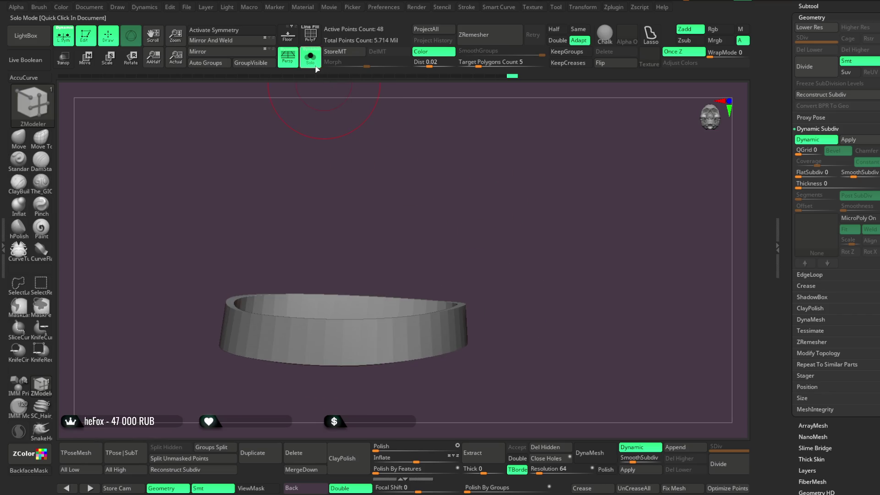
Turn Solo off to show the whole figure and make PM3D_Cylinder3D1 the active subtool.
left_click(314, 64)
mouse_move(651, 387)
left_mouse_down("alt")
mouse_move(689, 324)
mouse_move(674, 205)
mouse_move(669, 218)
mouse_move(511, 235)
left_mouse_up("alt")
left_click(322, 255, "alt")
left_click_drag(552, 206, 615, 235, "alt")
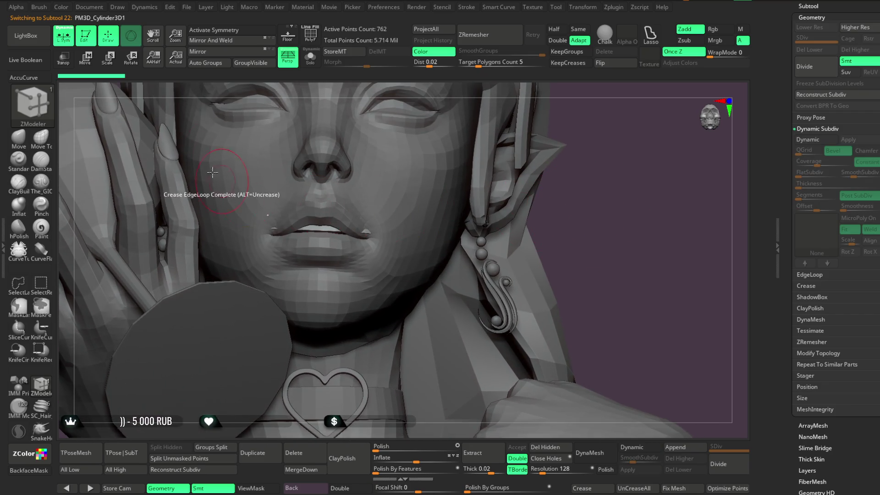
Set the Move brush to affect only connected surface, frame the figure and lower the Draw Size.
left_click(37, 144)
key("f")
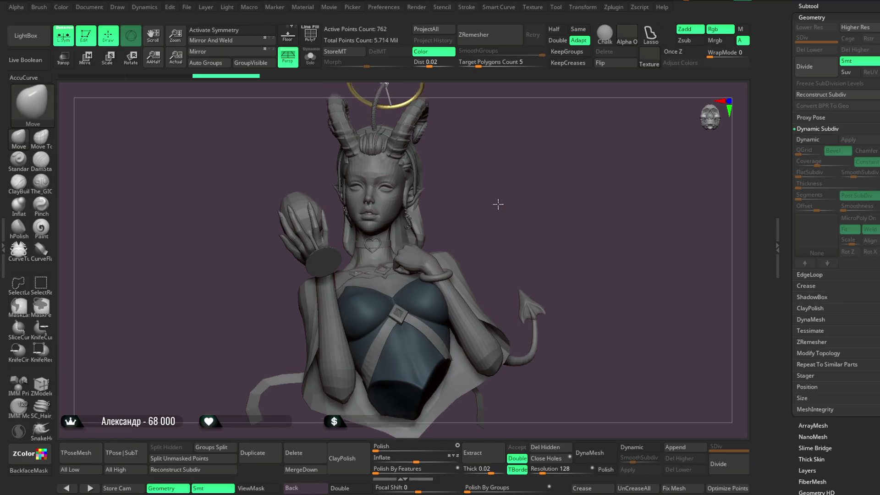
key("space")
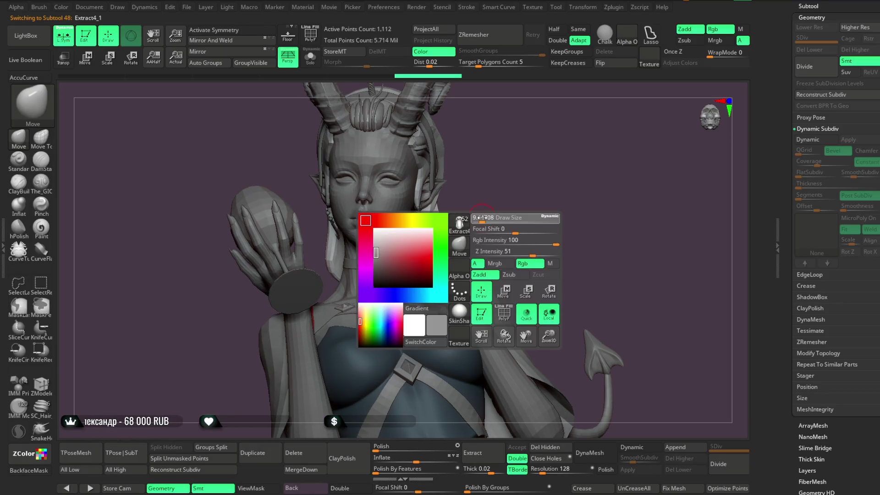
mouse_move(487, 219)
left_mouse_down()
mouse_move(444, 232)
mouse_move(504, 207)
mouse_move(444, 243)
mouse_move(412, 215)
mouse_move(383, 206)
mouse_move(465, 188)
mouse_move(425, 195)
mouse_move(435, 222)
mouse_move(499, 207)
mouse_move(478, 194)
mouse_move(441, 254)
left_mouse_up()
Orbit around the head to check the earring from the front and back.
left_click_drag(489, 167, 445, 231)
mouse_move(466, 198)
left_mouse_down()
mouse_move(477, 177)
mouse_move(500, 172)
mouse_move(532, 135)
mouse_move(480, 183)
left_mouse_up()
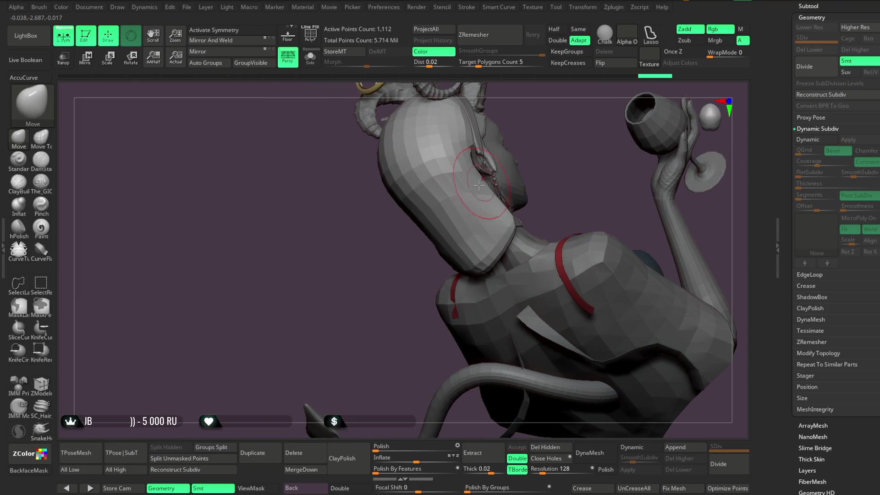
left_click_drag(521, 135, 480, 188)
mouse_move(476, 184)
right_mouse_down()
mouse_move(442, 190)
mouse_move(516, 196)
right_mouse_up()
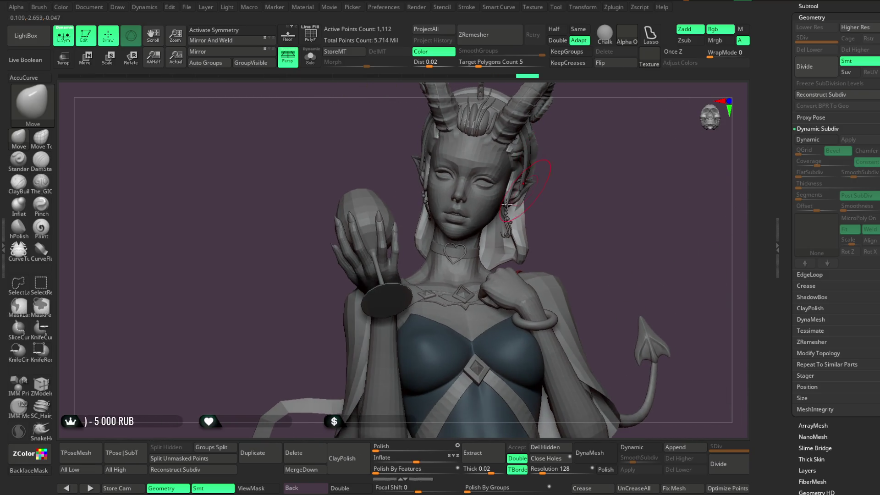
left_click_drag(555, 172, 534, 184)
mouse_move(394, 252)
right_mouse_down()
mouse_move(387, 264)
mouse_move(460, 190)
mouse_move(395, 258)
right_mouse_up()
Adjust the brush and check the earring below the ear in a left profile view.
key("space")
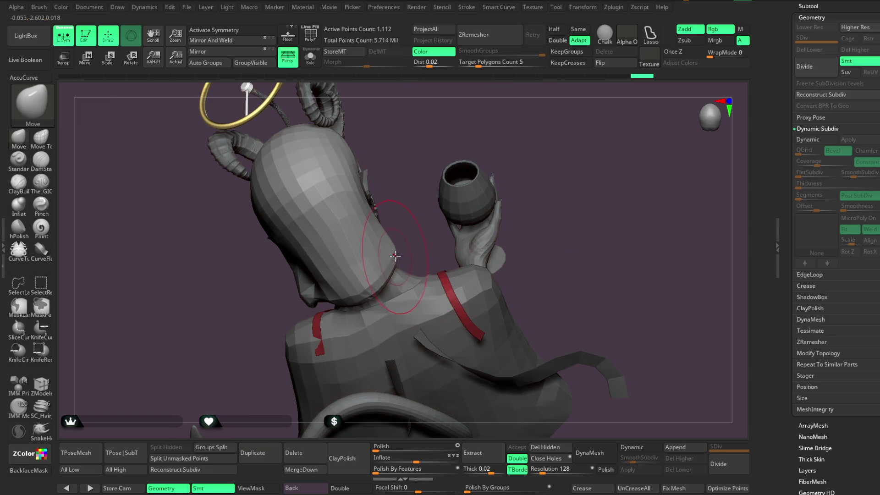
mouse_move(429, 235)
right_mouse_down()
mouse_move(503, 129)
mouse_move(492, 137)
mouse_move(499, 157)
mouse_move(459, 205)
right_mouse_up()
mouse_move(485, 175)
right_mouse_down()
mouse_move(481, 202)
mouse_move(438, 200)
right_mouse_up()
right_click_drag(499, 166, 458, 235, "alt")
key("space")
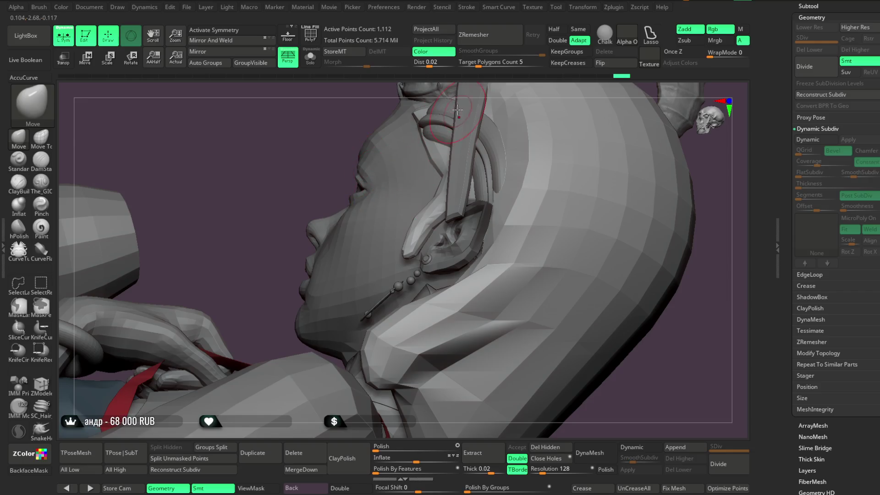
mouse_move(457, 110)
right_mouse_down()
mouse_move(478, 173)
mouse_move(515, 170)
mouse_move(506, 179)
right_mouse_up()
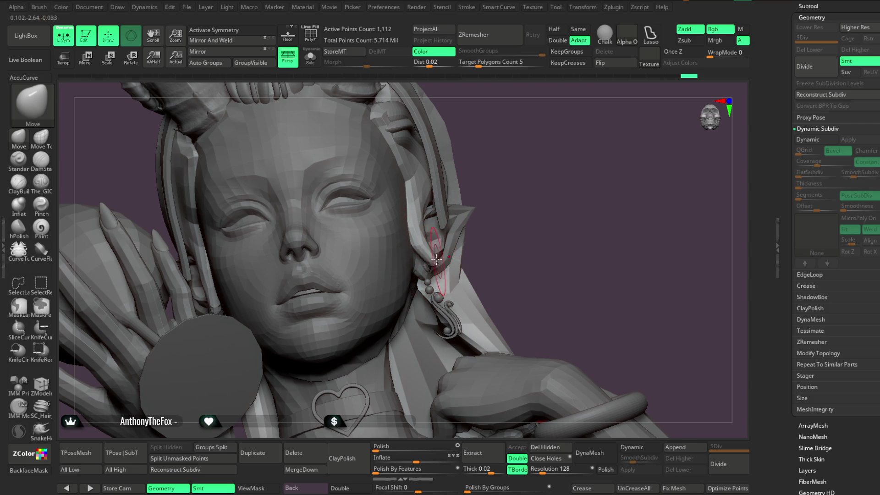
right_click_drag(500, 141, 554, 142)
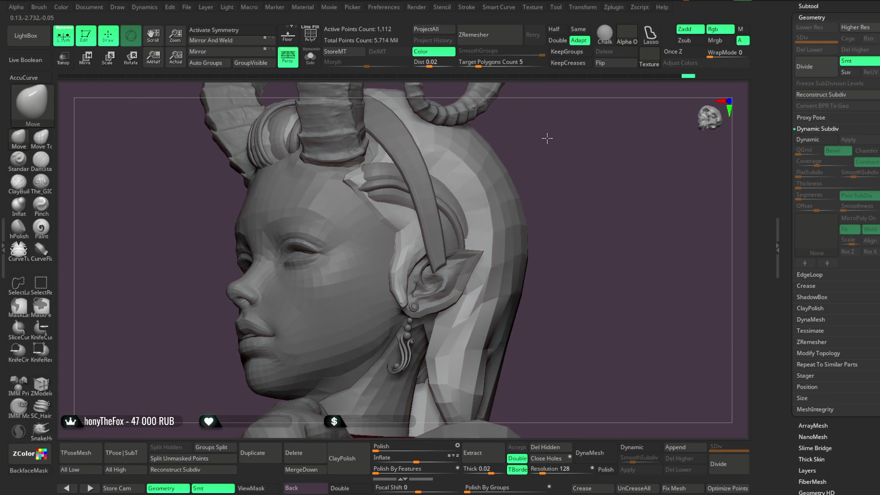
Select The_GIO carving brush (Zsub, Focal Shift 73), view the hair near the ear, and solo it.
left_click(41, 181)
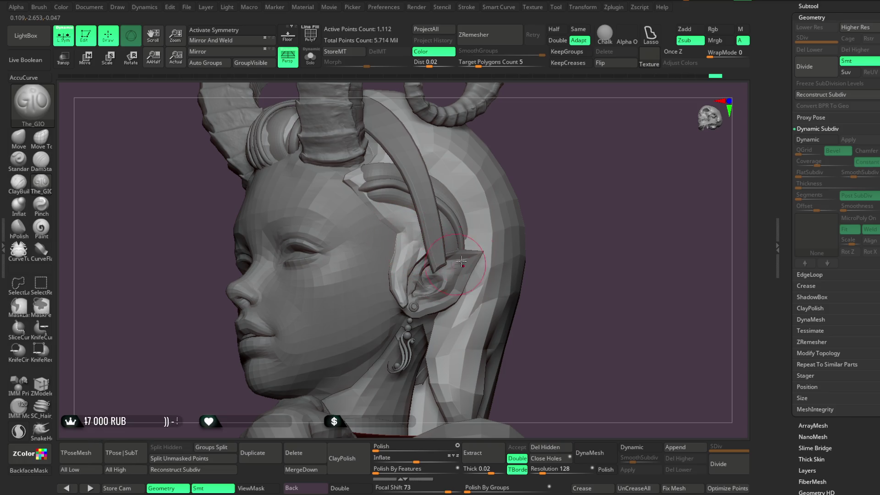
right_click_drag(455, 264, 426, 203)
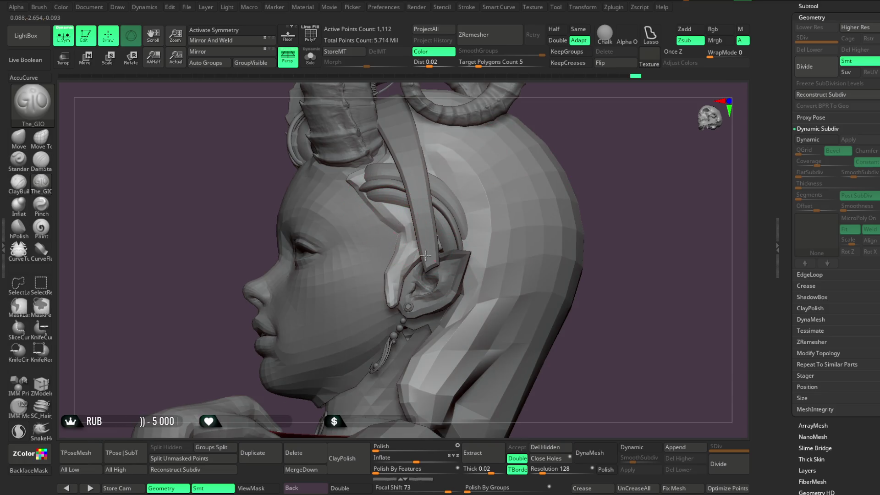
mouse_move(436, 264)
right_mouse_down()
mouse_move(592, 135)
mouse_move(559, 133)
mouse_move(603, 103)
right_mouse_up()
mouse_move(510, 118)
right_mouse_down()
mouse_move(358, 196)
mouse_move(490, 161)
mouse_move(486, 144)
mouse_move(463, 146)
mouse_move(519, 144)
mouse_move(430, 203)
right_mouse_up()
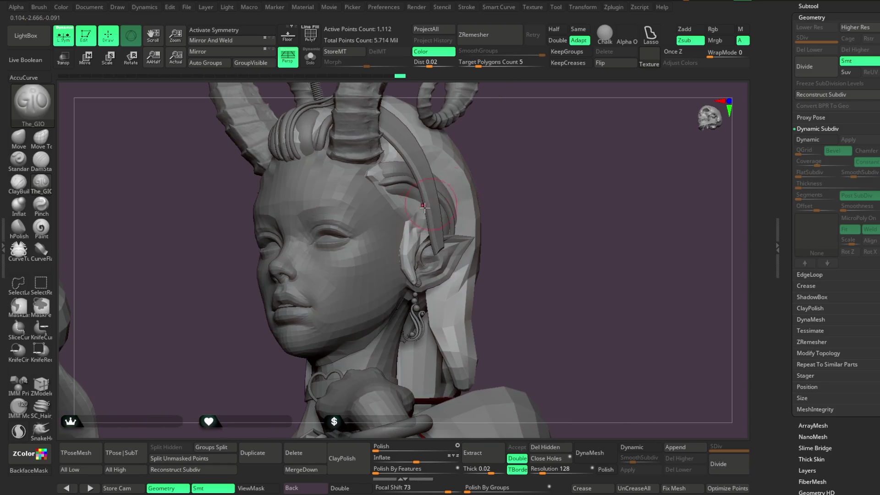
right_click_drag(428, 234, 432, 242)
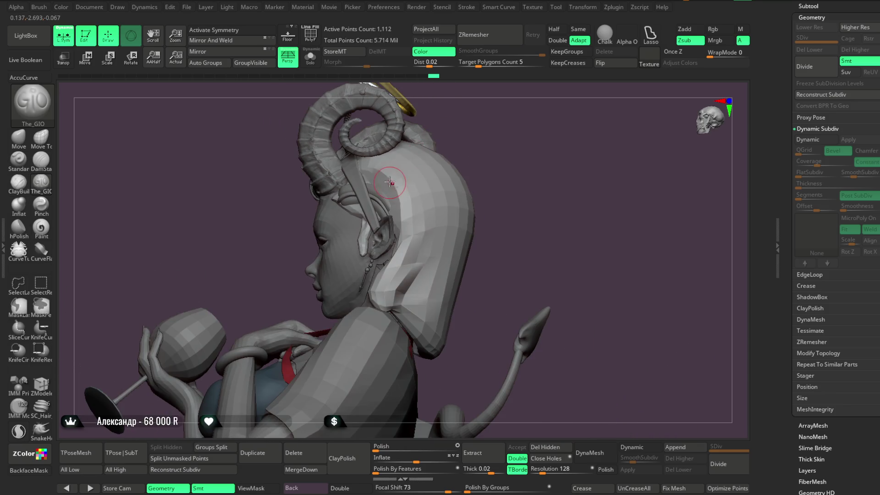
key("space")
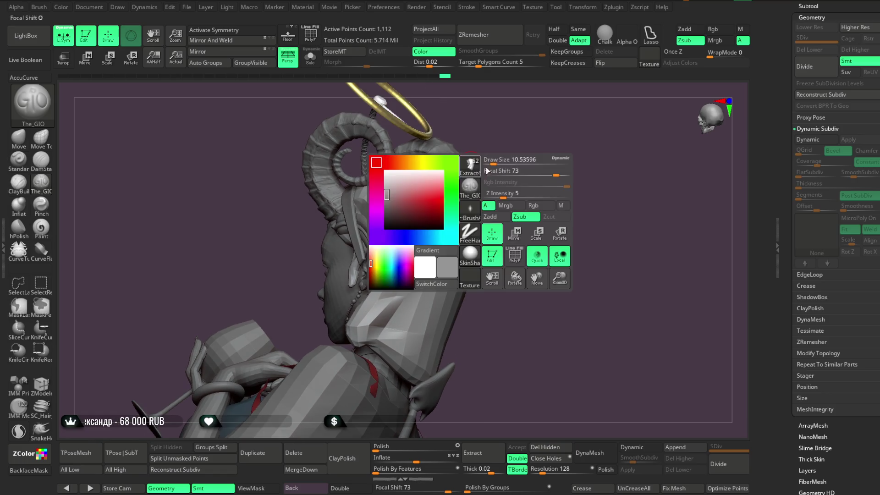
left_click(310, 57)
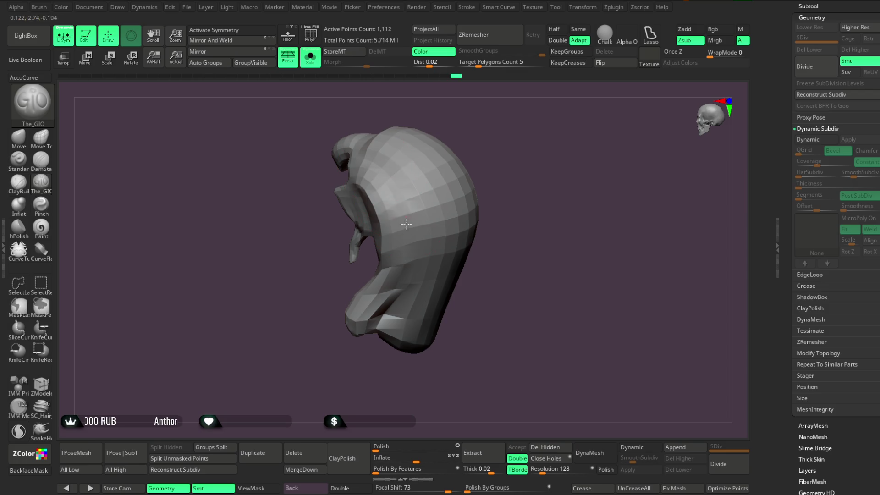
Frame the isolated hair piece and carve into the hood's lower inner side.
key("f")
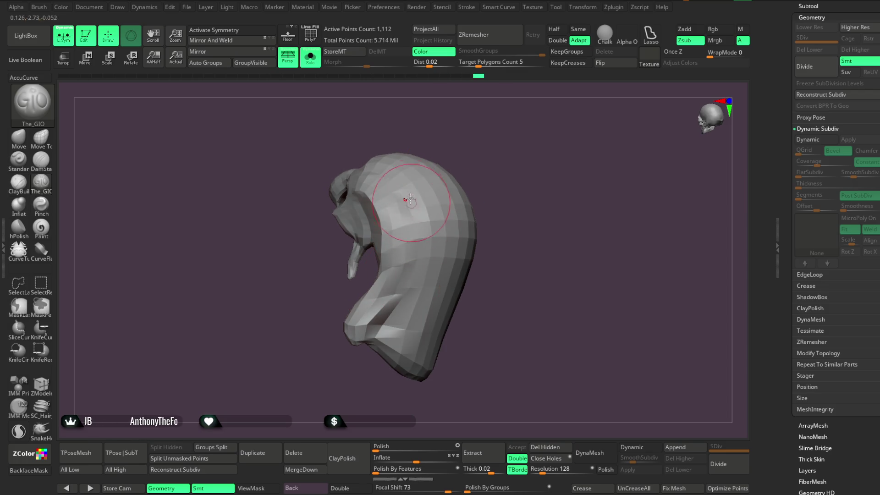
mouse_move(476, 158)
left_mouse_down()
mouse_move(496, 177)
mouse_move(457, 142)
mouse_move(428, 195)
mouse_move(434, 185)
mouse_move(450, 225)
left_mouse_up()
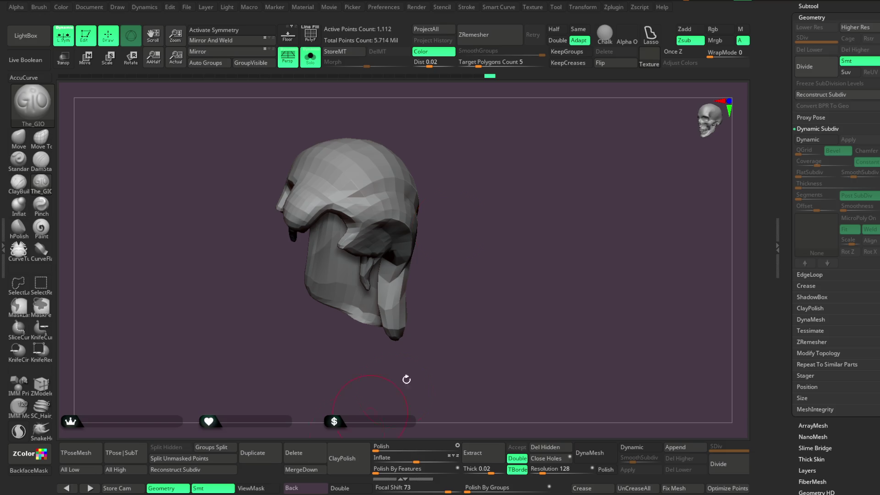
mouse_move(563, 201)
left_mouse_down()
mouse_move(580, 228)
mouse_move(526, 145)
mouse_move(458, 178)
left_mouse_up()
mouse_move(373, 213)
left_mouse_down()
mouse_move(413, 220)
mouse_move(440, 247)
mouse_move(431, 271)
mouse_move(451, 286)
left_mouse_up()
right_click_drag(451, 286, 435, 219)
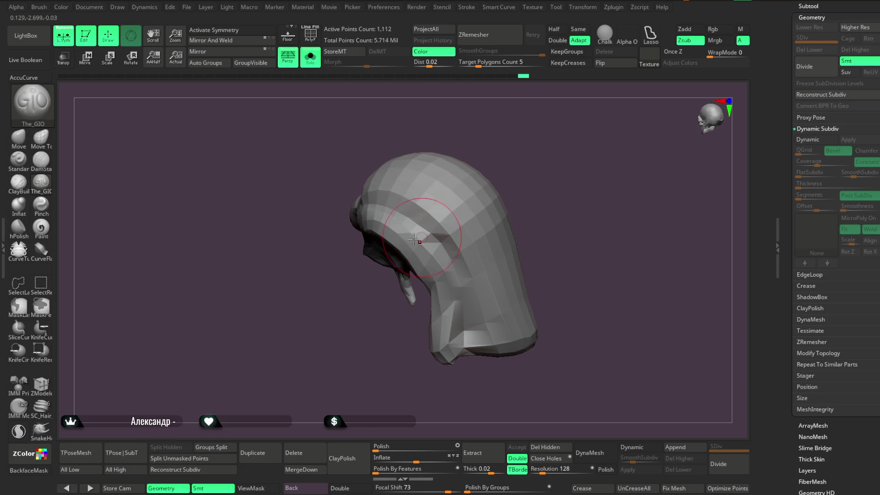
right_click_drag(489, 233, 459, 189)
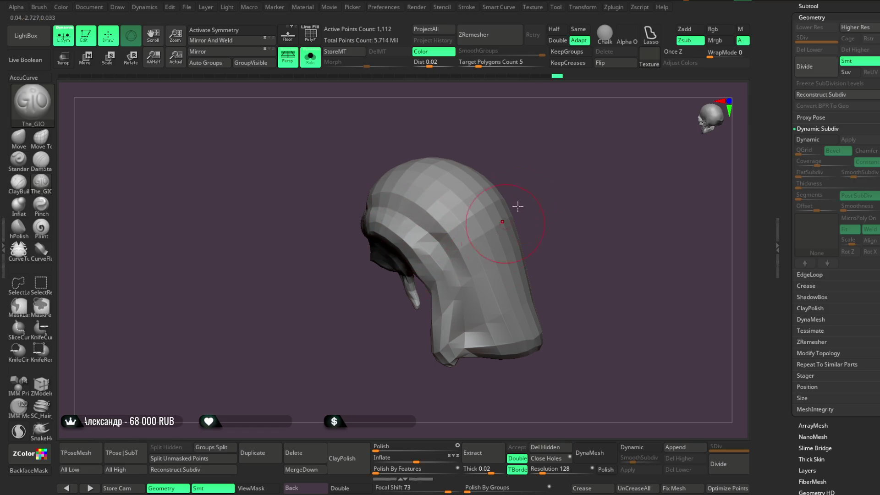
right_click_drag(504, 211, 471, 191)
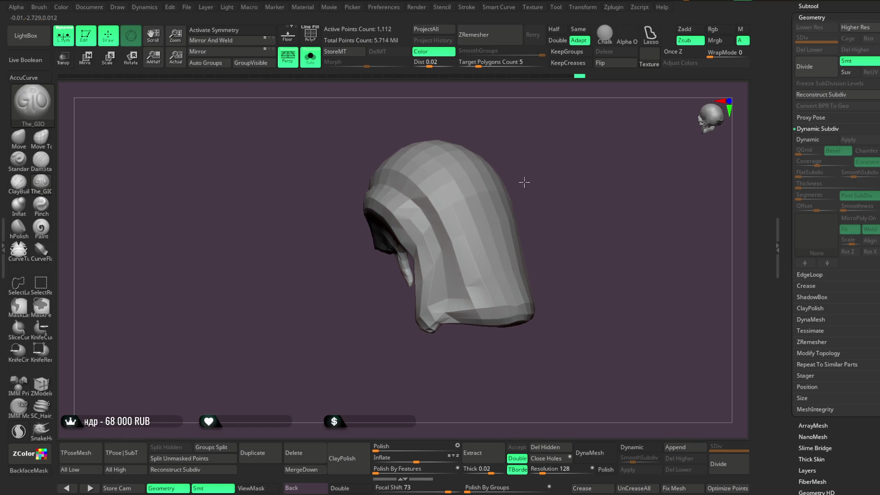
Inspect the hood from several angles, then show the whole figure and zoom in on the head.
right_click_drag(527, 183, 453, 301)
mouse_move(516, 196)
right_mouse_down()
mouse_move(530, 173)
mouse_move(413, 237)
mouse_move(430, 234)
right_mouse_up()
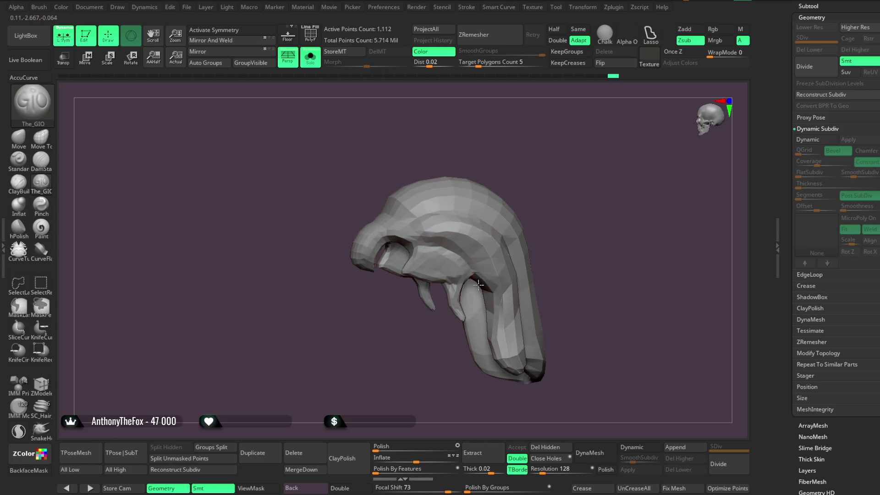
right_click_drag(473, 275, 466, 241)
mouse_move(534, 248)
right_mouse_down()
mouse_move(576, 165)
mouse_move(448, 147)
right_mouse_up()
left_click(310, 58)
mouse_move(560, 162)
right_mouse_down()
mouse_move(526, 143)
mouse_move(544, 171)
mouse_move(570, 157)
mouse_move(552, 164)
right_mouse_up()
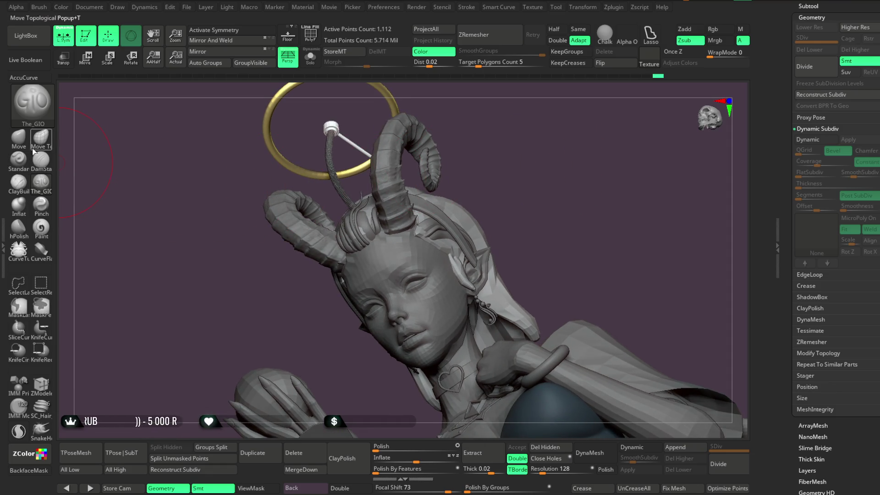
Switch to the Move brush (B-M-V) and nudge the hair behind the horns into shape.
key("b")
key("m")
key("v")
mouse_move(459, 205)
right_mouse_down()
mouse_move(486, 231)
mouse_move(560, 186)
mouse_move(488, 169)
mouse_move(493, 216)
right_mouse_up()
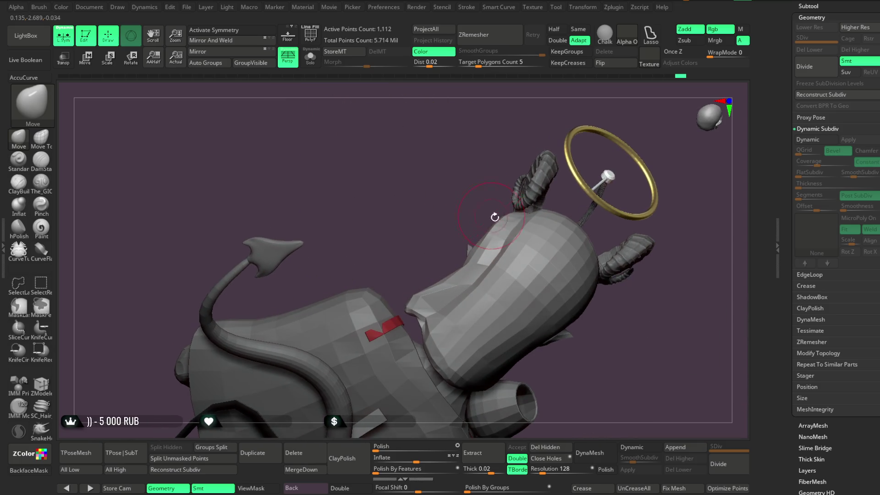
mouse_move(470, 259)
right_mouse_down()
mouse_move(516, 201)
mouse_move(451, 231)
right_mouse_up()
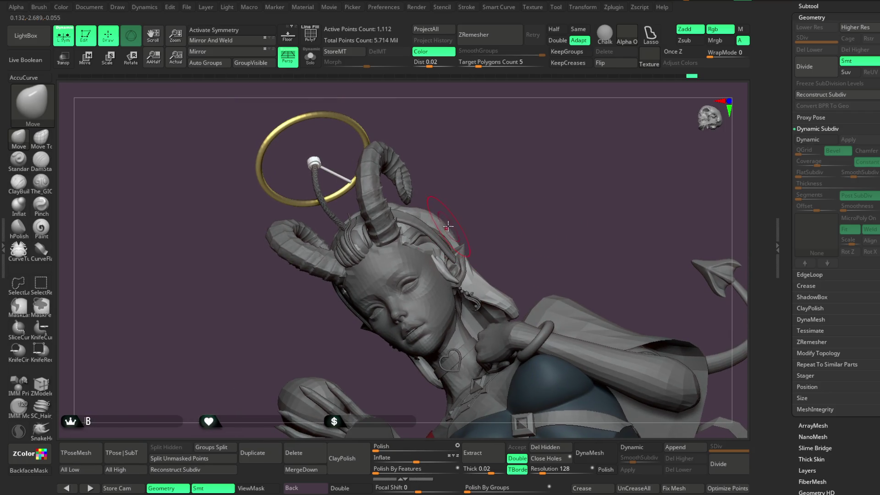
mouse_move(453, 199)
right_mouse_down()
mouse_move(501, 198)
mouse_move(520, 220)
mouse_move(504, 206)
mouse_move(527, 201)
mouse_move(520, 195)
mouse_move(501, 205)
mouse_move(581, 93)
right_mouse_up()
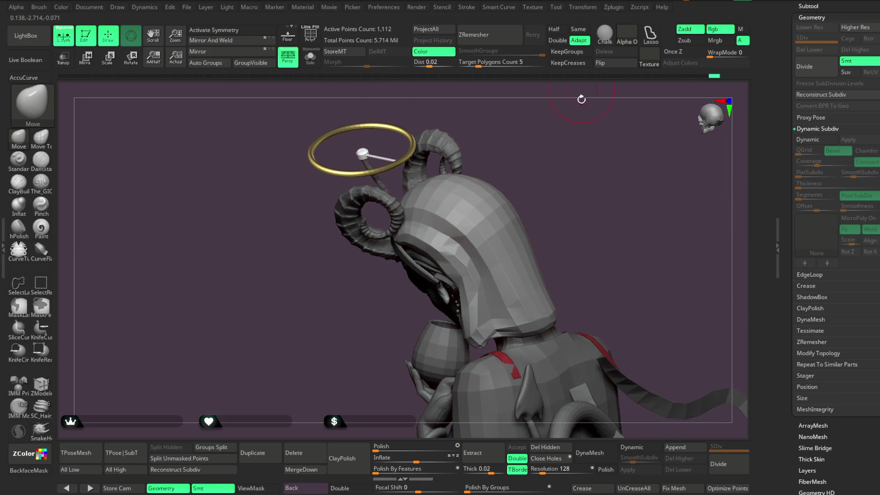
mouse_move(553, 184)
right_mouse_down()
mouse_move(562, 157)
mouse_move(574, 157)
mouse_move(557, 168)
right_mouse_up()
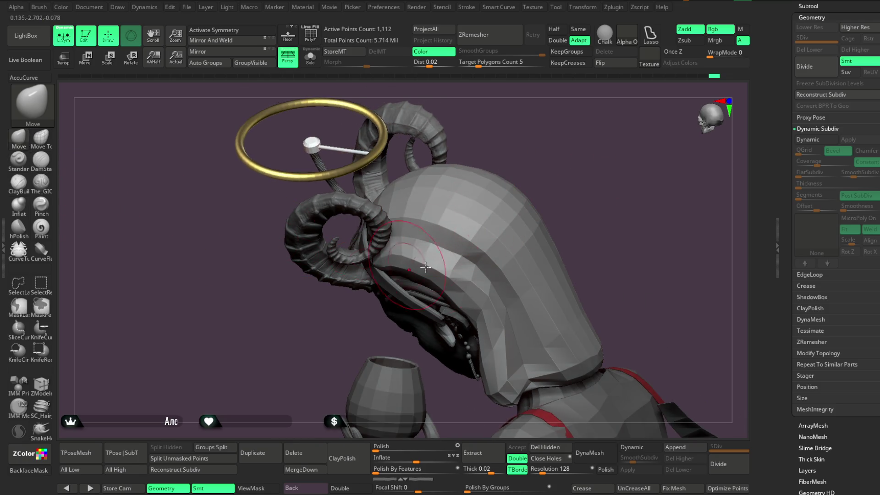
Reduce the Draw Size and select the Pinch brush.
key("space")
left_click_drag(469, 266, 478, 271)
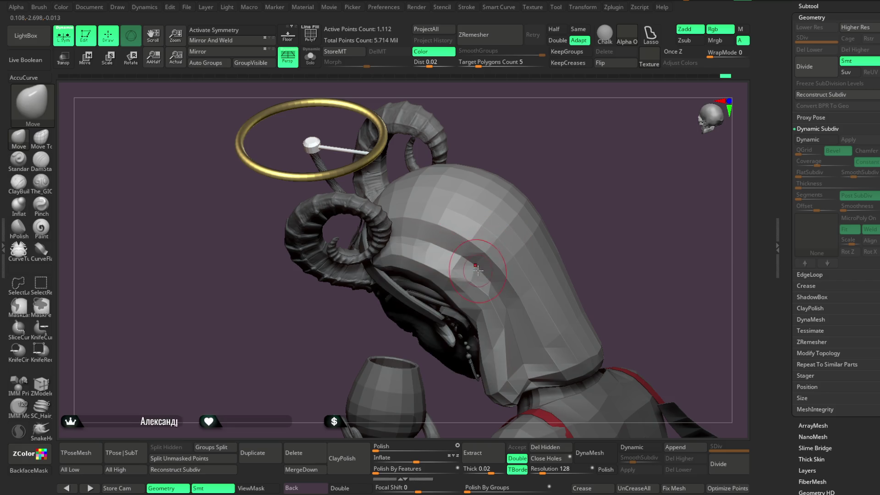
left_click(41, 204)
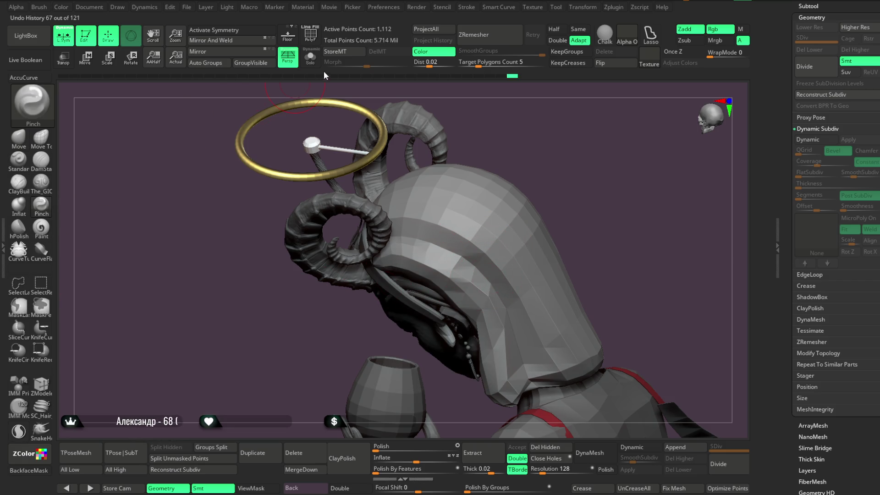
Isolate the hood with Solo and orbit it to inspect its front and sides.
left_click(310, 56)
key("space")
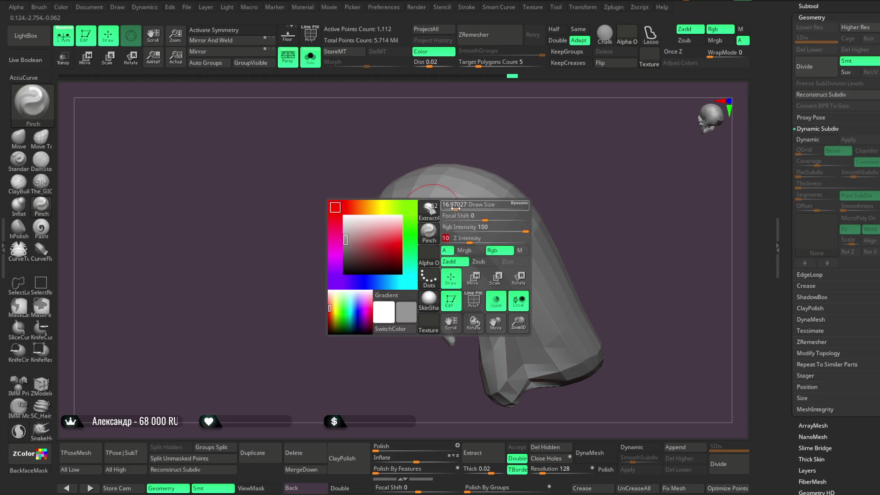
left_click_drag(549, 183, 517, 149)
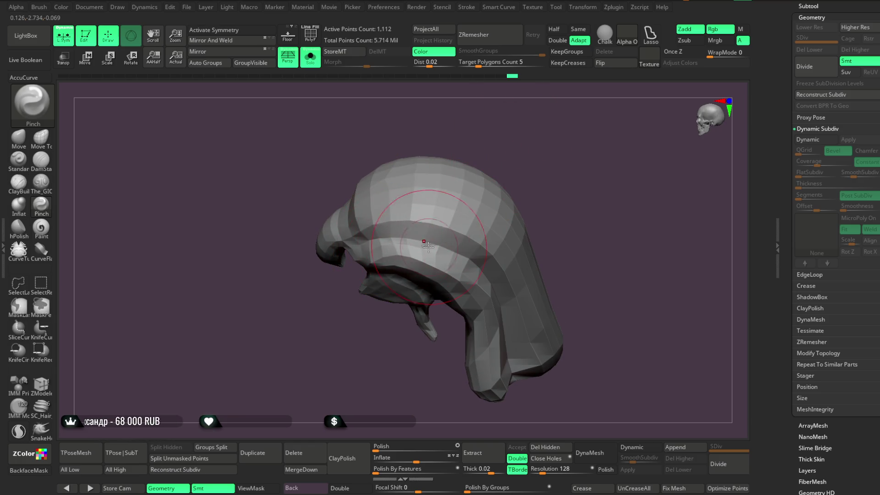
left_click_drag(509, 212, 464, 266)
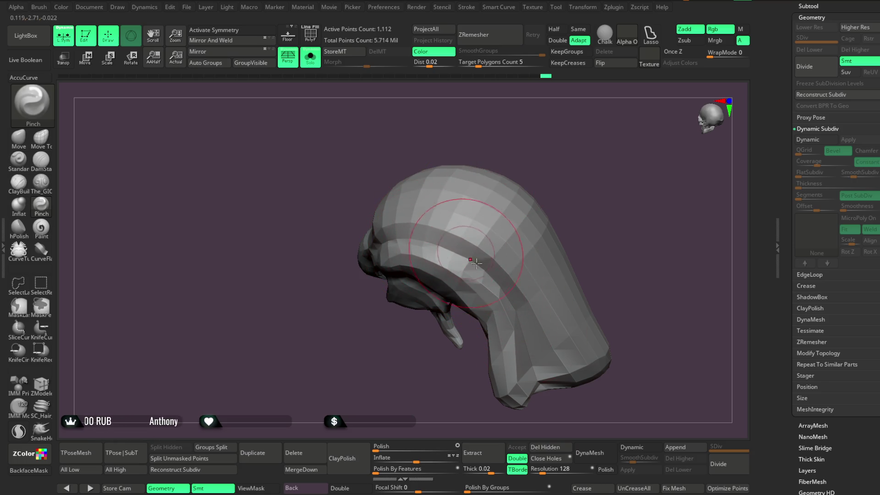
left_click_drag(553, 157, 372, 245)
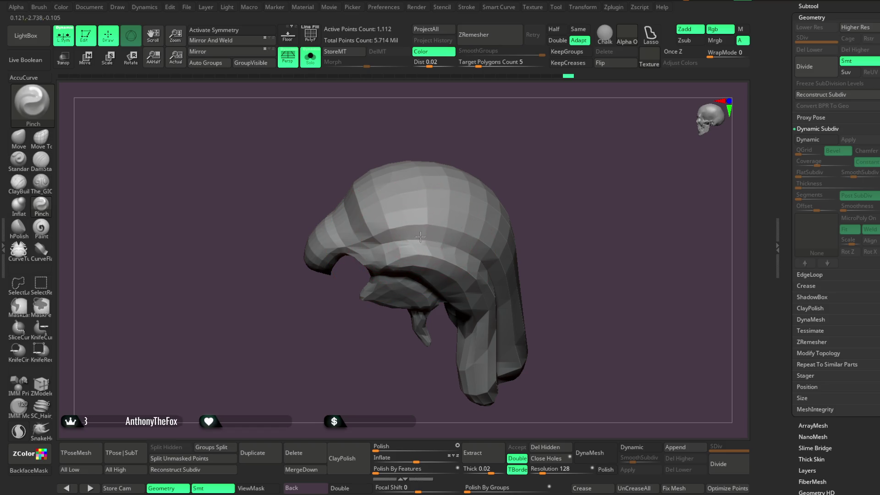
left_click_drag(517, 171, 434, 247)
mouse_move(532, 219)
left_mouse_down()
mouse_move(544, 139)
mouse_move(522, 153)
left_mouse_up()
mouse_move(510, 216)
left_mouse_down()
mouse_move(471, 271)
mouse_move(462, 199)
left_mouse_up()
mouse_move(516, 149)
left_mouse_down()
mouse_move(522, 129)
mouse_move(429, 212)
left_mouse_up()
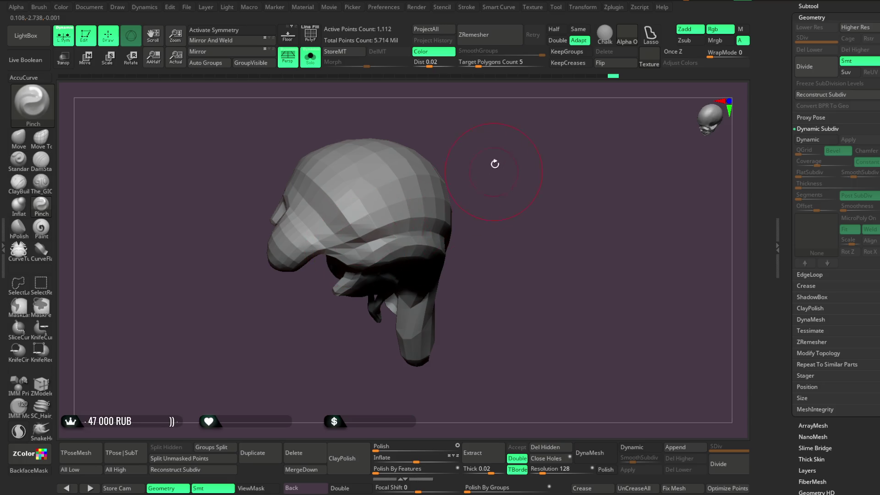
Settle the hood in a side-on view, then turn Solo off to show the full character.
left_click_drag(495, 166, 394, 229)
left_click_drag(520, 177, 431, 234)
mouse_move(553, 184)
left_mouse_down()
mouse_move(566, 206)
mouse_move(472, 199)
left_mouse_up()
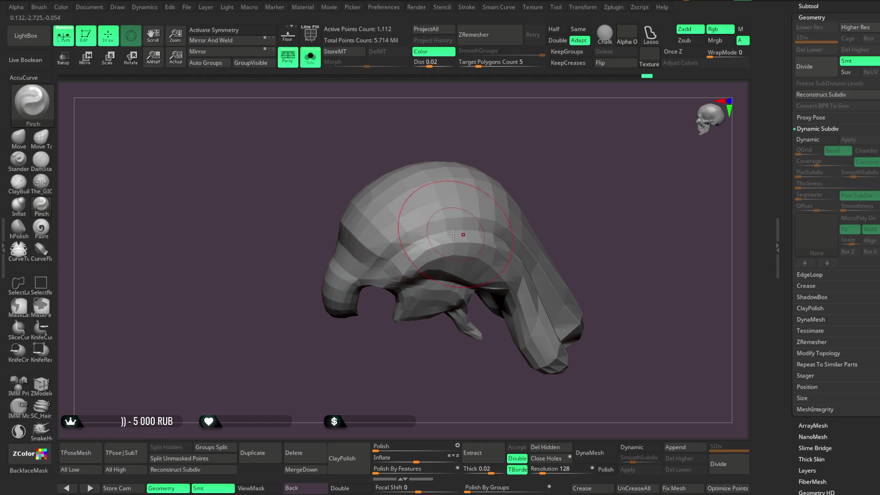
left_click_drag(456, 234, 483, 180)
mouse_move(415, 247)
left_mouse_down()
mouse_move(503, 165)
mouse_move(559, 137)
mouse_move(467, 231)
mouse_move(587, 136)
mouse_move(460, 250)
mouse_move(511, 165)
mouse_move(370, 264)
left_mouse_up()
left_click_drag(499, 155, 510, 187)
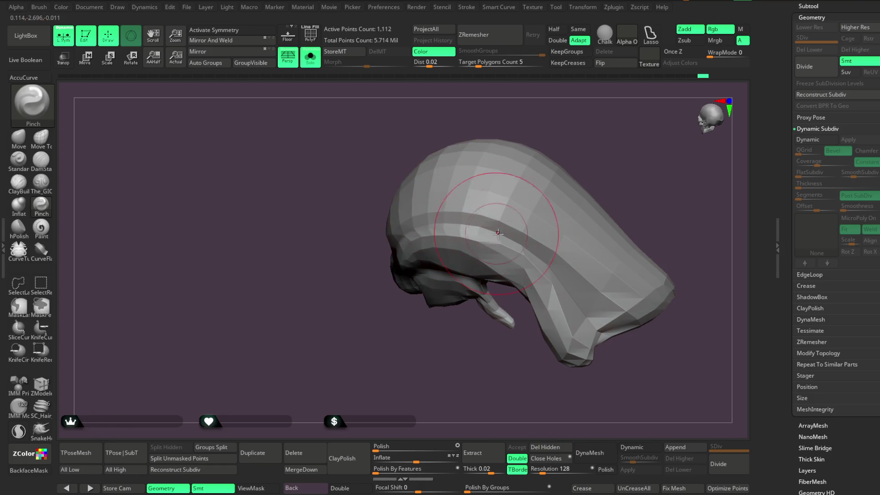
left_click_drag(579, 129, 392, 121)
left_click(311, 57)
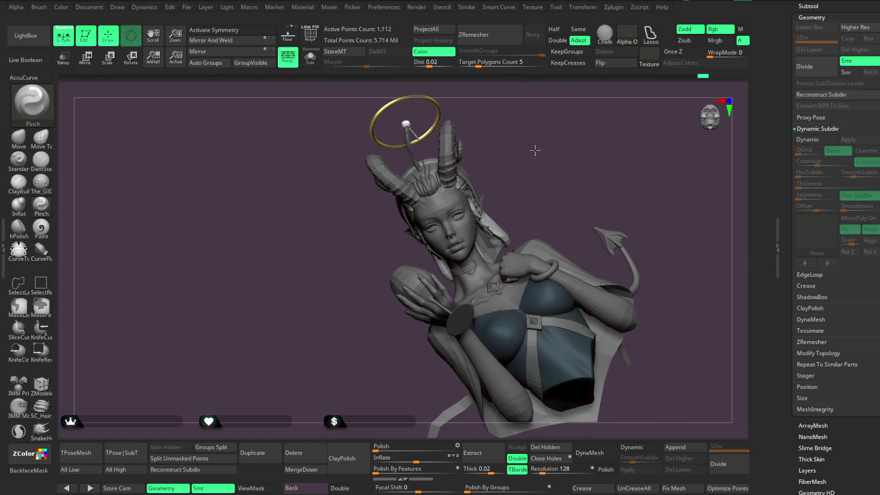
Make the eyes-and-brows subtool active in the SubTool list.
mouse_move(550, 147)
left_mouse_down()
mouse_move(564, 173)
mouse_move(589, 147)
mouse_move(597, 118)
mouse_move(544, 175)
mouse_move(526, 172)
mouse_move(527, 150)
mouse_move(534, 191)
mouse_move(515, 170)
left_mouse_up()
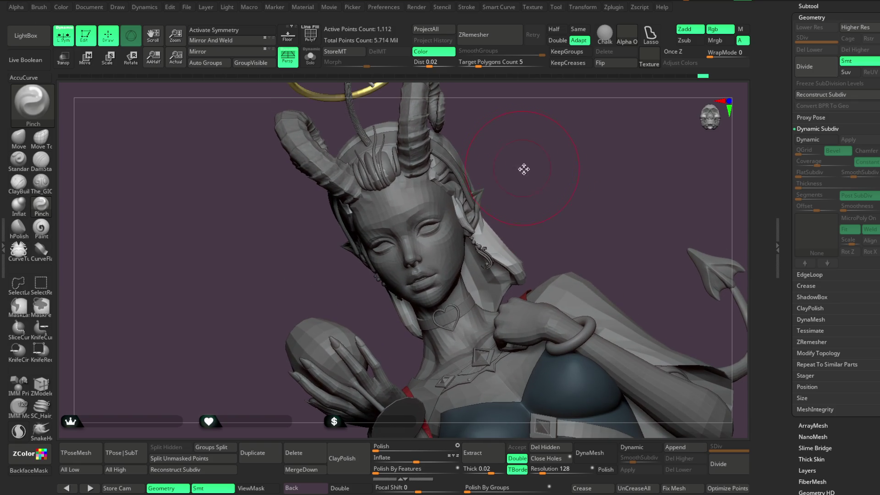
key("space")
left_click(808, 6)
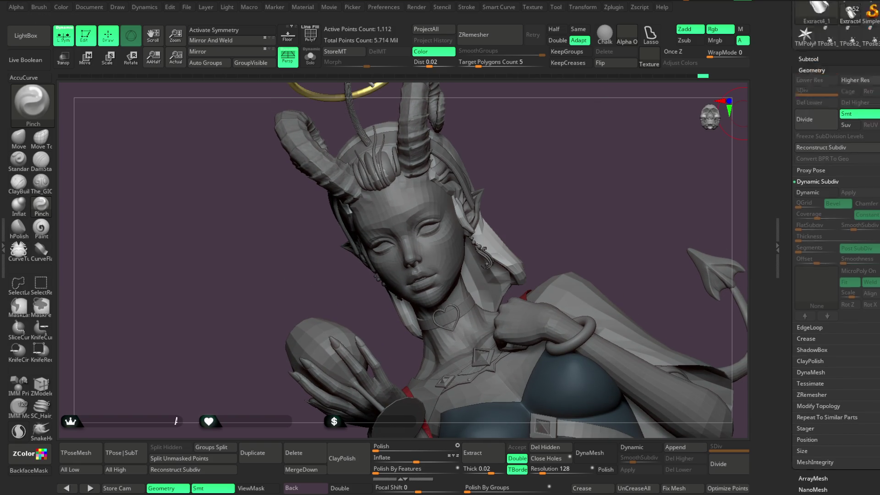
left_click_drag(809, 173, 808, 119)
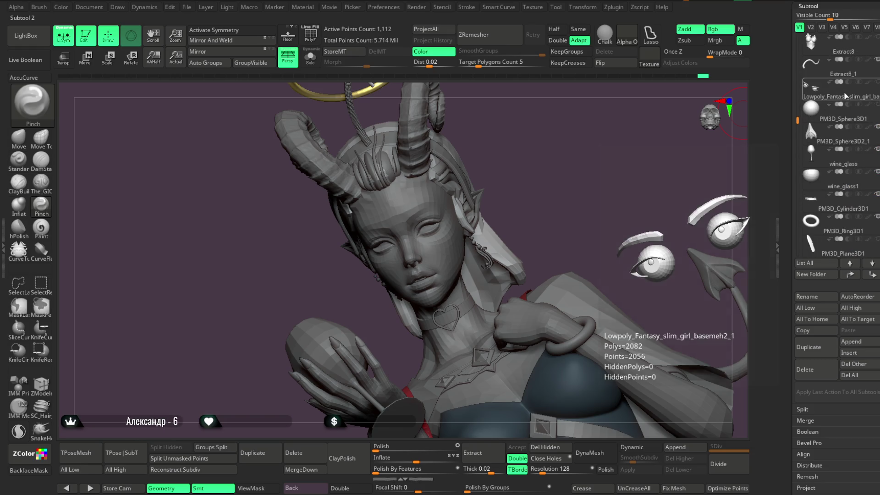
left_click(863, 93)
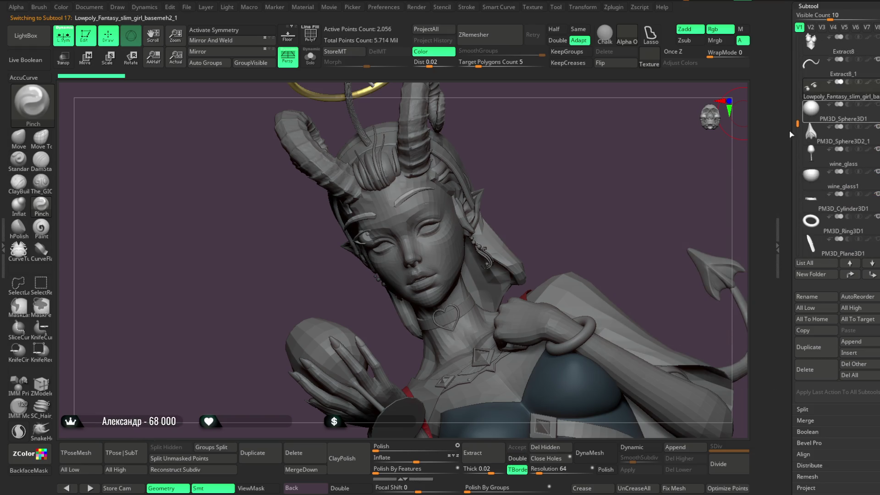
Isolate the brow polygroup and split it into its own subtool with Split Hidden.
left_click(317, 64)
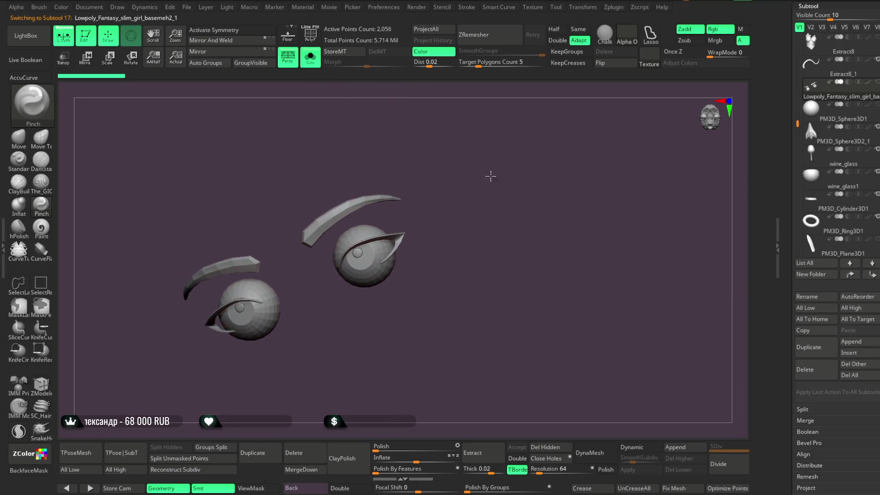
left_click(384, 136, "ctrl+shift")
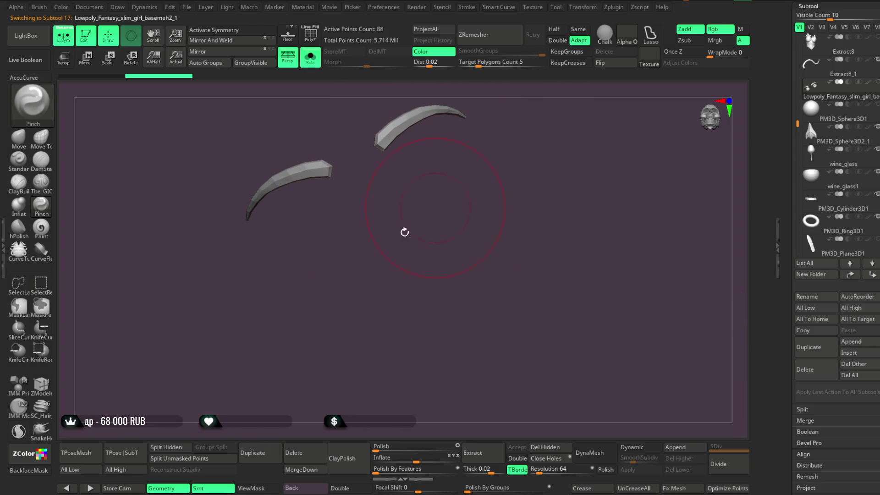
left_click(182, 448)
left_click_drag(477, 249, 503, 213)
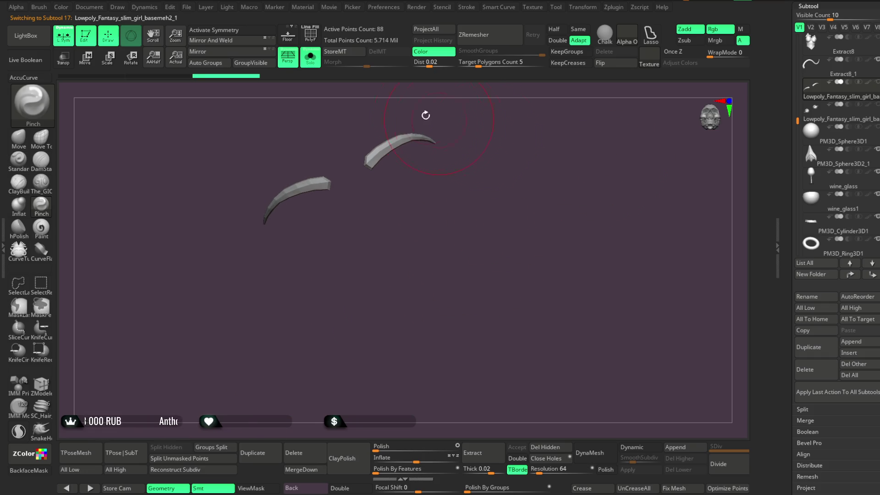
left_click(319, 64)
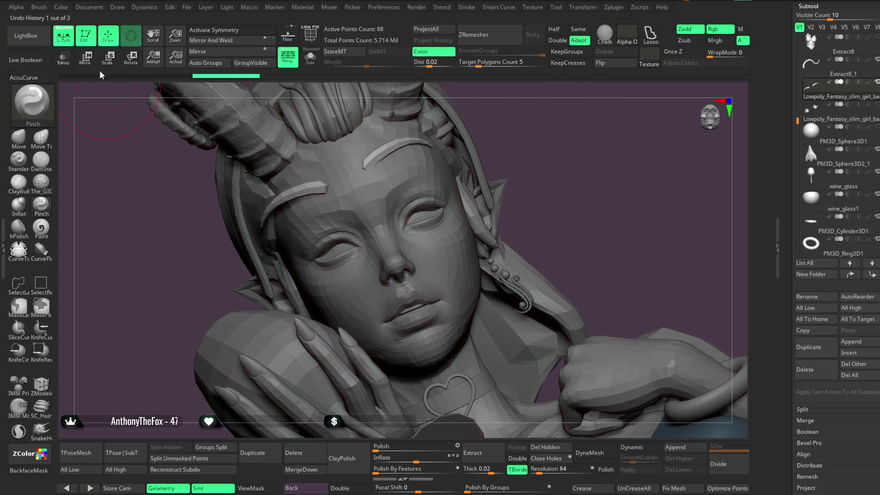
Use the Transpose gizmo (W) to shift the brows slightly down and right.
key("w")
key("f")
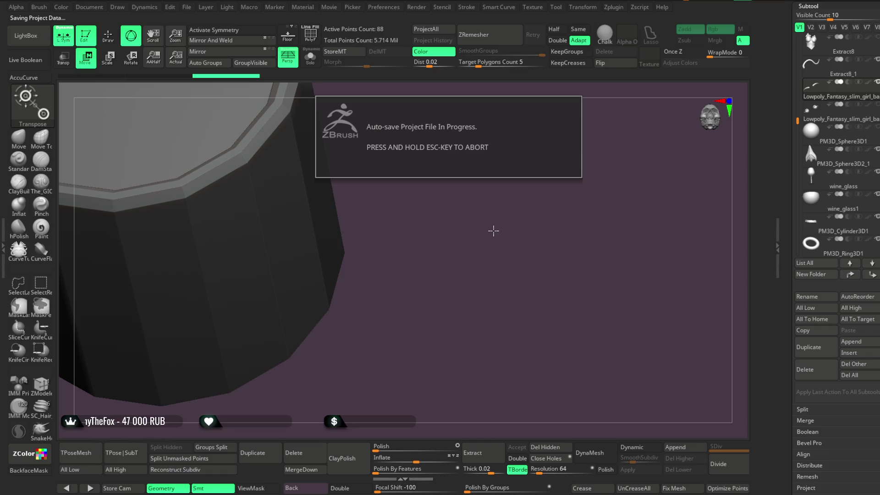
left_click_drag(387, 382, 370, 410)
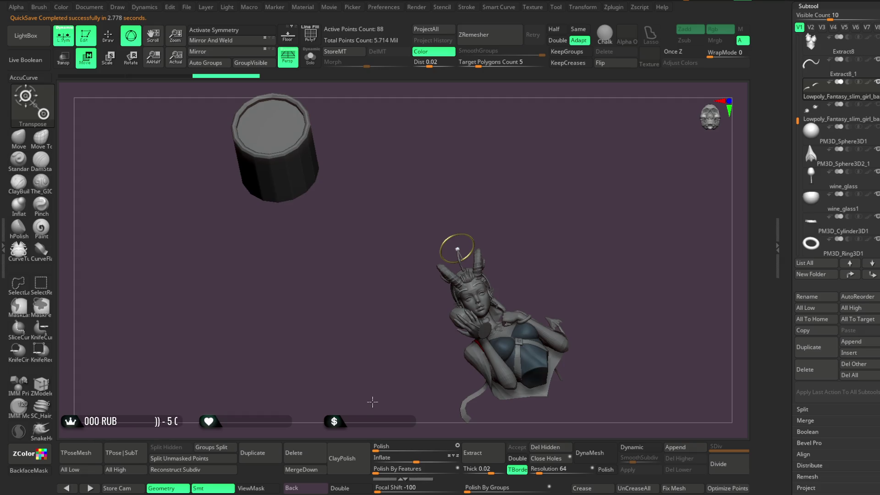
mouse_move(548, 182)
left_mouse_down()
mouse_move(514, 202)
mouse_move(504, 173)
mouse_move(540, 273)
mouse_move(523, 239)
mouse_move(513, 252)
mouse_move(513, 167)
mouse_move(511, 183)
mouse_move(565, 255)
mouse_move(502, 187)
mouse_move(605, 304)
mouse_move(561, 233)
mouse_move(541, 177)
mouse_move(537, 289)
mouse_move(520, 181)
mouse_move(534, 161)
mouse_move(506, 194)
left_mouse_up()
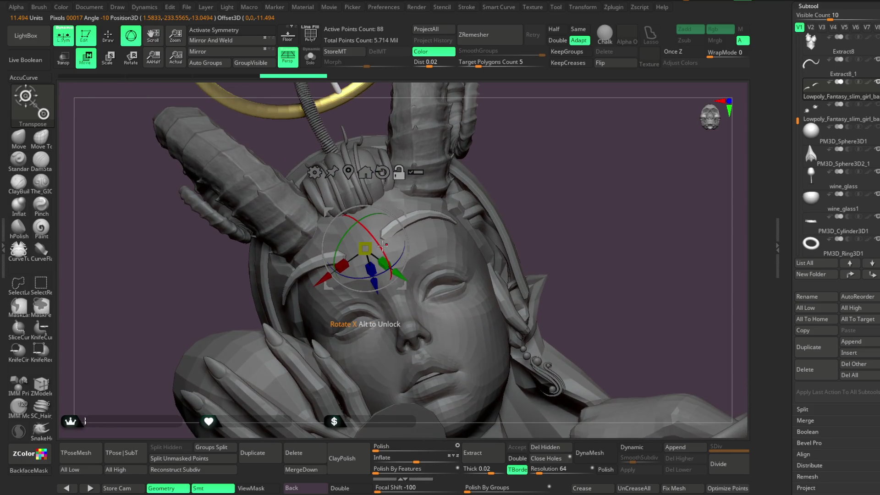
mouse_move(504, 192)
left_mouse_down()
mouse_move(521, 163)
mouse_move(513, 178)
left_mouse_up()
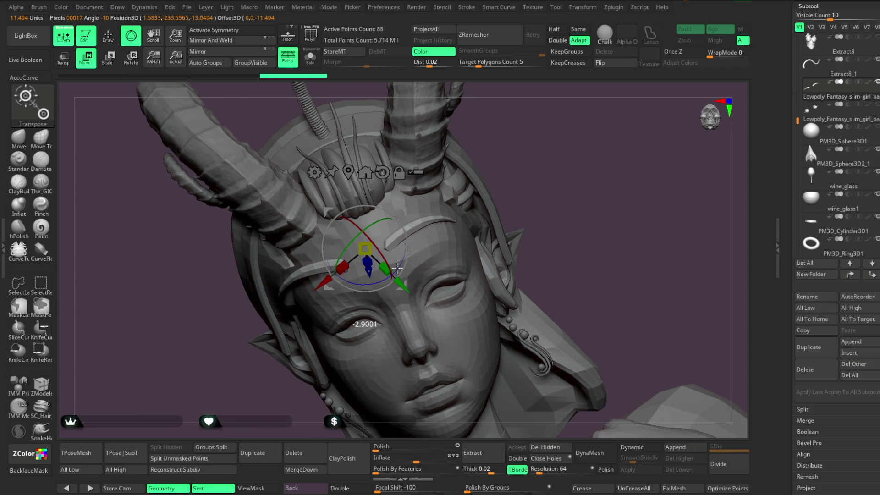
mouse_move(398, 266)
left_mouse_down()
mouse_move(416, 221)
mouse_move(561, 119)
mouse_move(557, 133)
mouse_move(583, 129)
mouse_move(477, 183)
left_mouse_up()
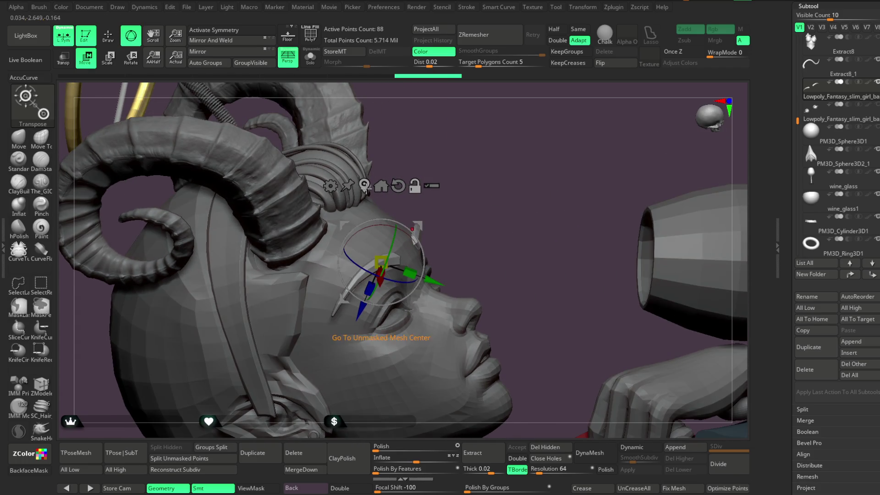
Check brow placement from other angles, nudge them right, and show only the brows.
mouse_move(485, 211)
left_mouse_down()
mouse_move(461, 236)
mouse_move(476, 225)
left_mouse_up()
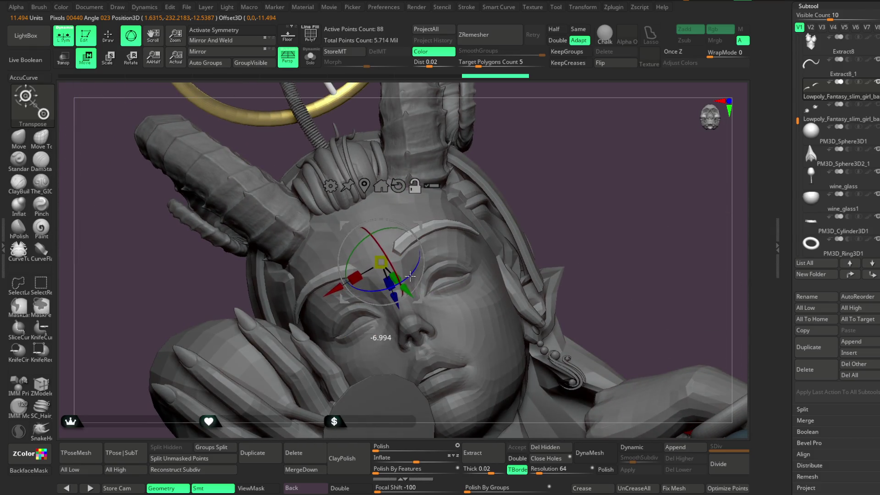
mouse_move(560, 154)
left_mouse_down()
mouse_move(541, 161)
mouse_move(596, 163)
mouse_move(540, 183)
left_mouse_up()
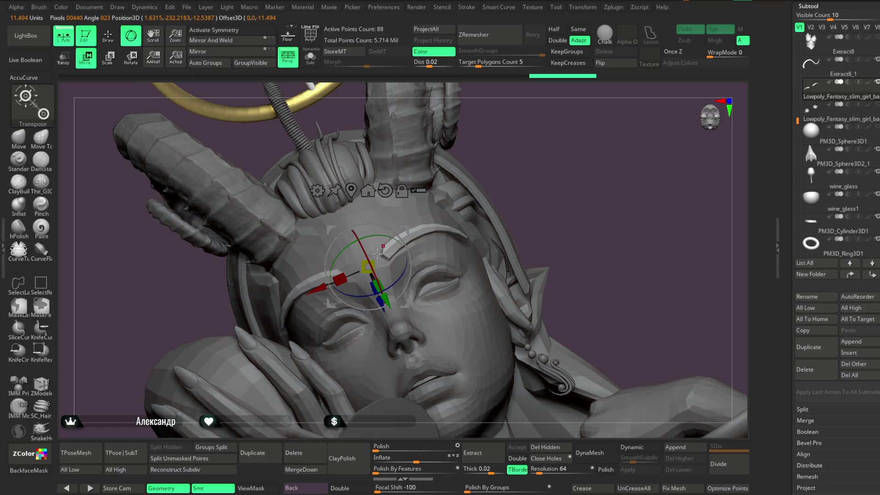
left_click_drag(321, 287, 324, 287)
left_click_drag(404, 273, 516, 151)
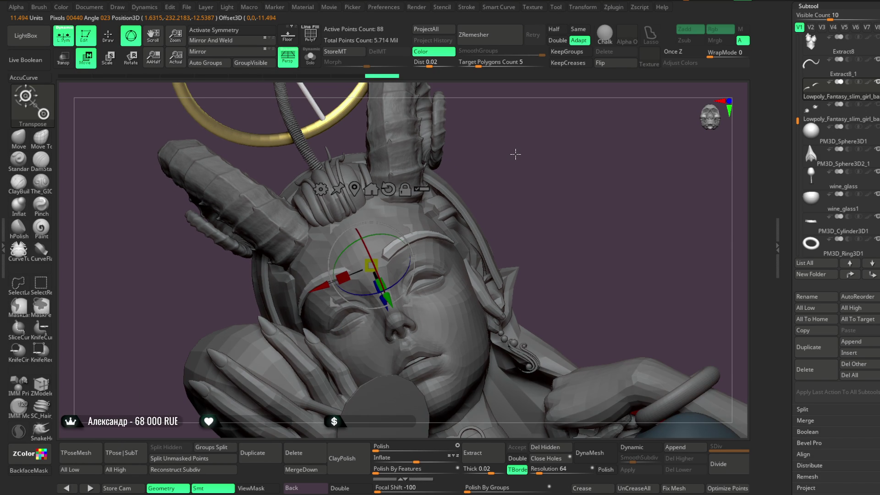
left_click(310, 58)
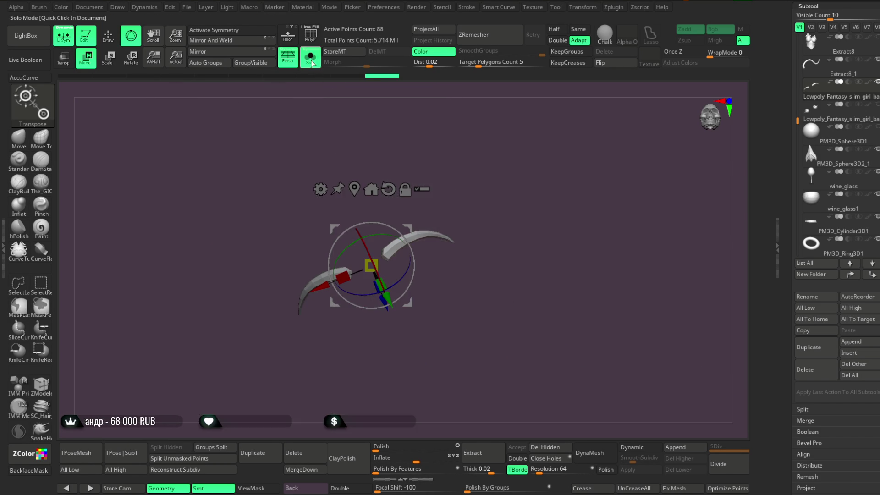
Merge the split brow subtool down into the head subtool.
left_click(108, 36)
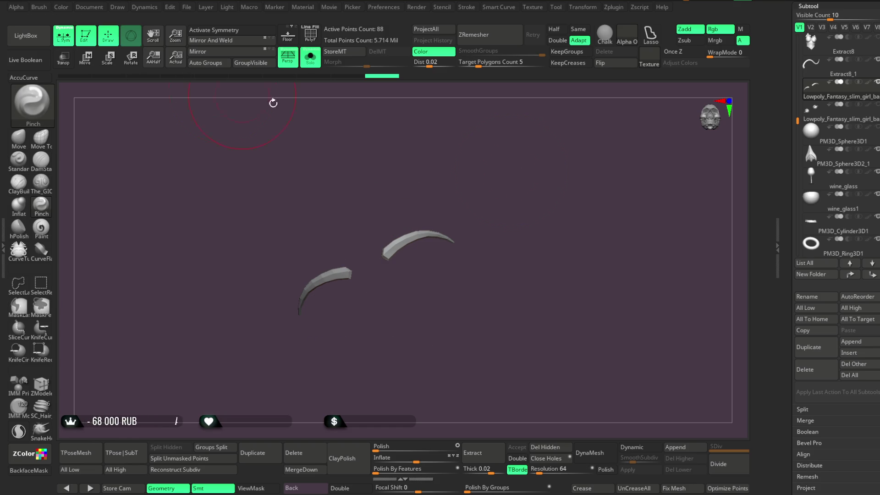
left_click_drag(797, 120, 797, 85)
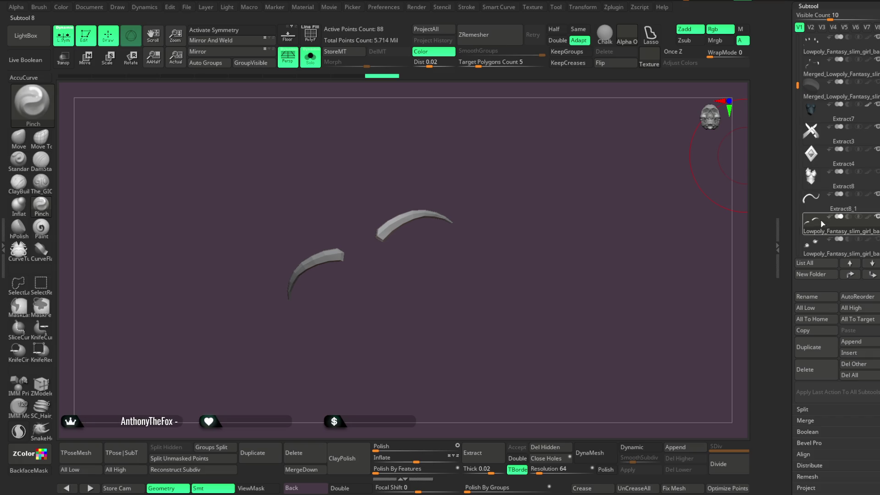
scroll(828, 69, "up", 7)
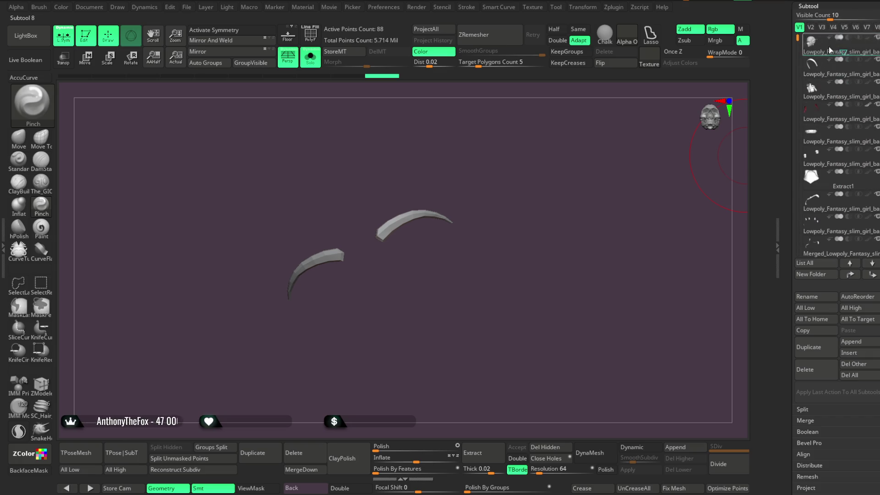
left_click(827, 50)
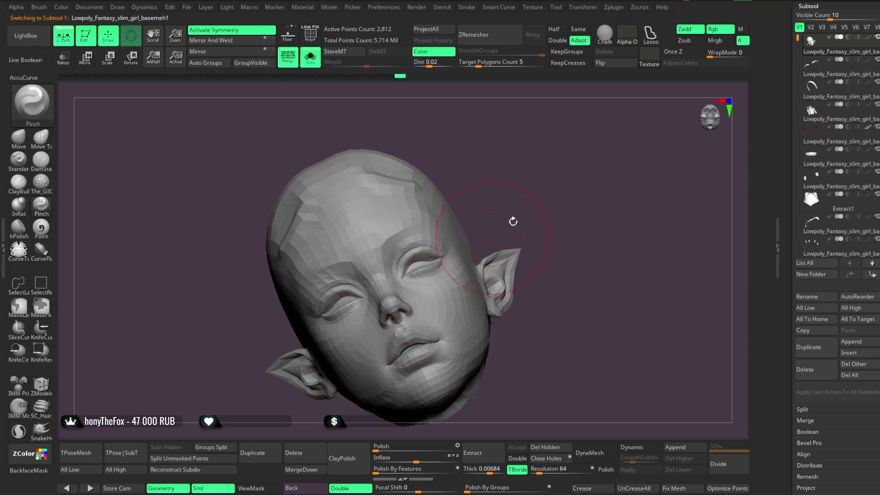
right_click_drag(495, 235, 463, 276)
left_click(841, 93)
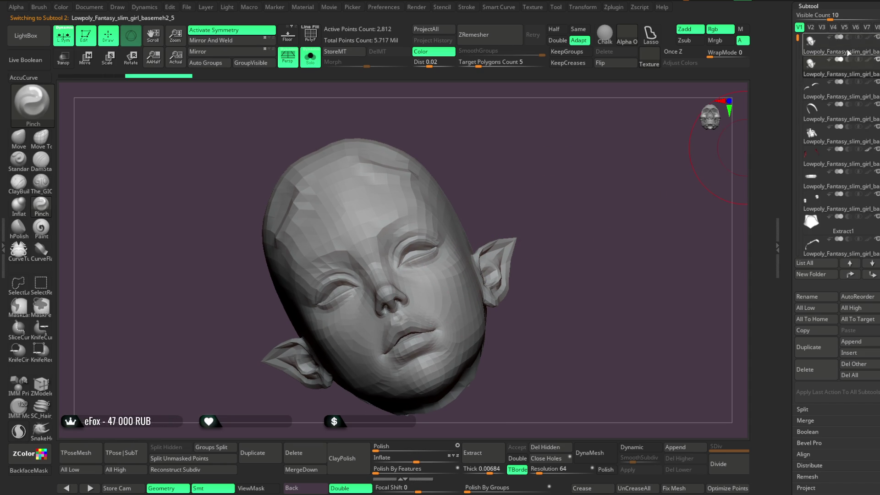
left_click(301, 469)
left_click(284, 481)
Switch to ZModeler and set the polygon action to Set Symmetry.
scroll(553, 153, "up", 5)
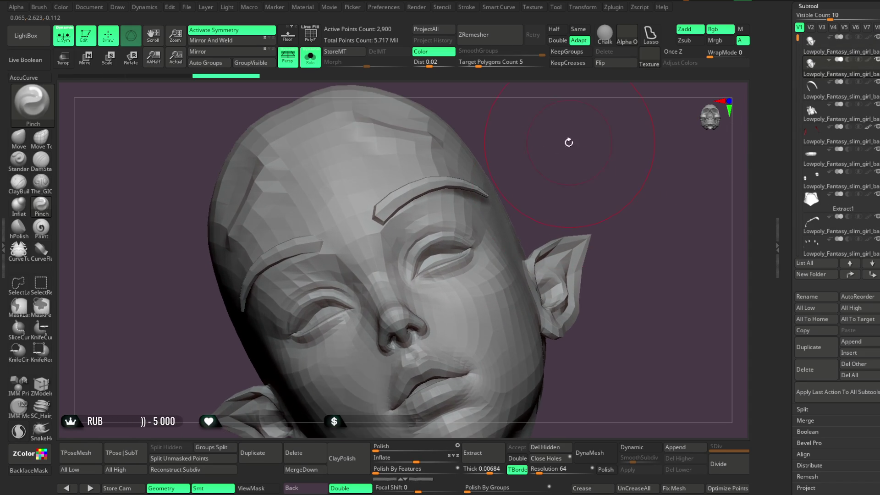
key("b")
key("z")
key("m")
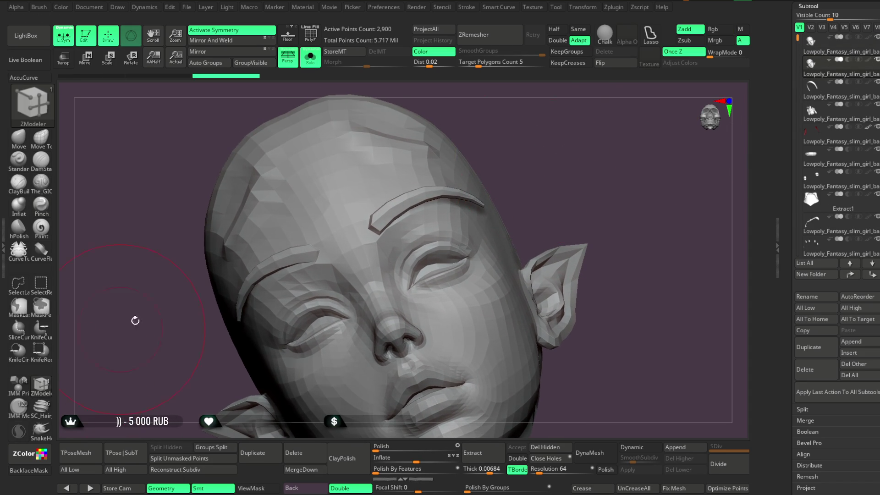
key("space")
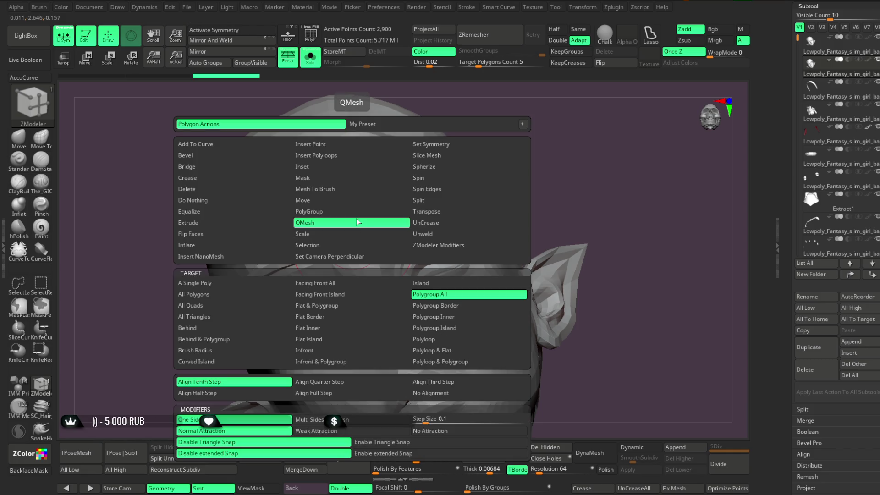
left_click(351, 223)
key("space")
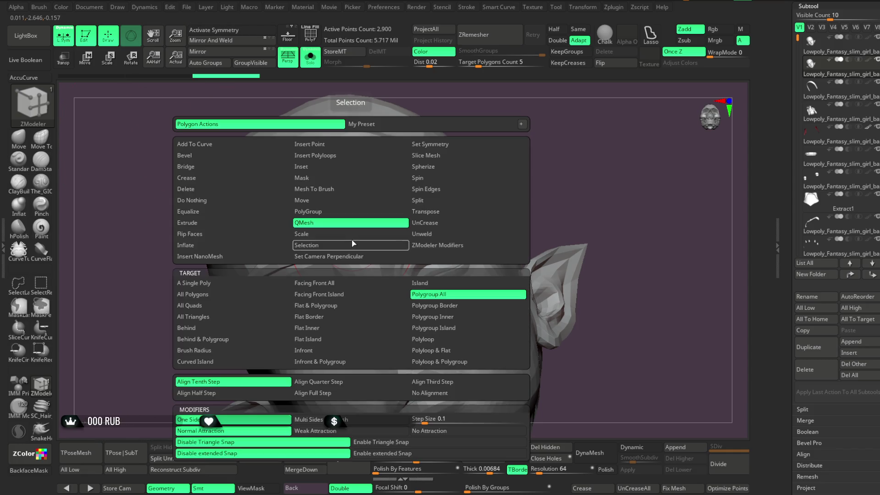
left_click(430, 144)
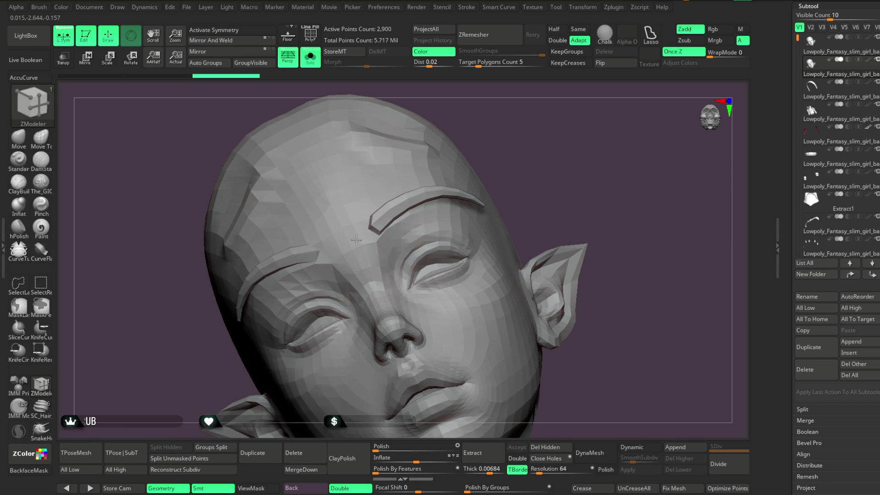
left_click(344, 243)
Activate X symmetry, isolate the eyebrow pieces, and nudge both slightly.
key("w")
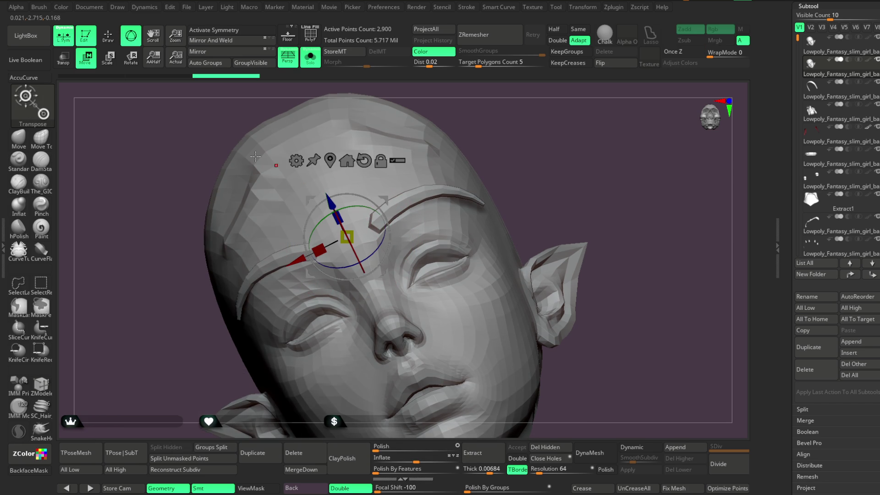
left_click(216, 33)
key("q")
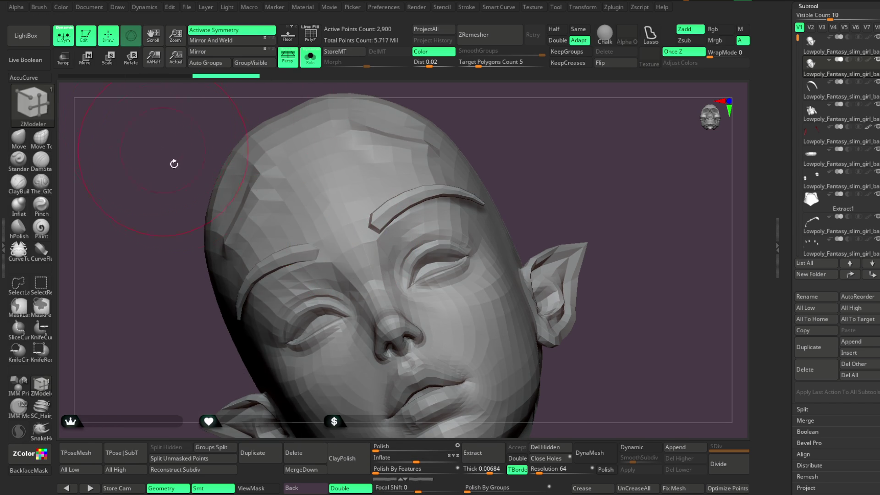
key("ctrl+shift")
left_click(274, 259, "ctrl+shift")
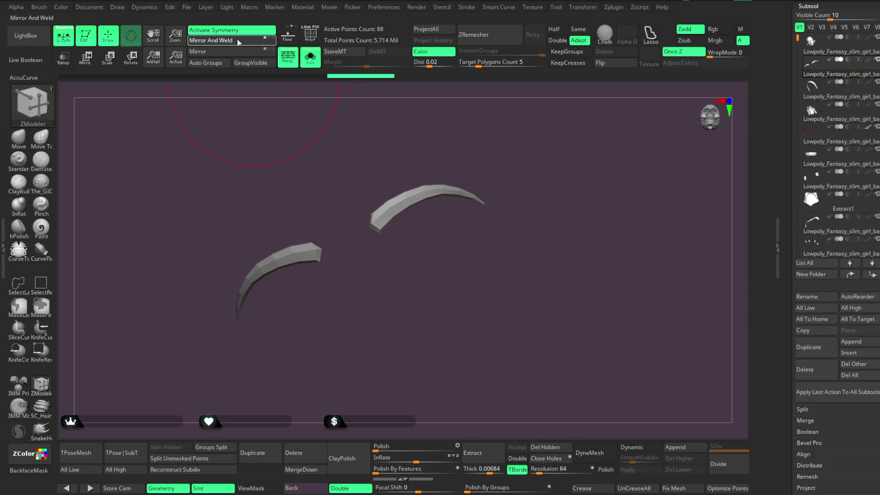
left_click_drag(463, 122, 483, 130)
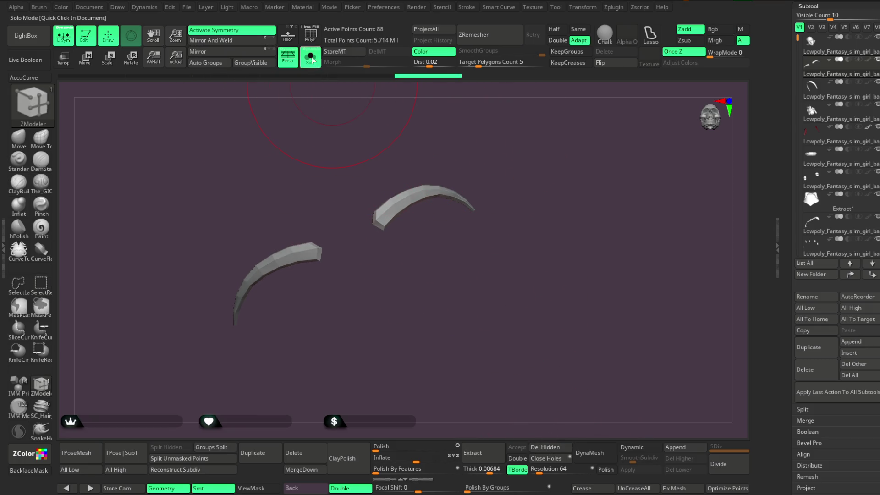
Turn Solo off to show the whole bust, then pick the Move brush with X symmetry.
left_click(310, 56)
mouse_move(595, 133)
left_mouse_down()
mouse_move(577, 147)
mouse_move(444, 184)
left_mouse_up()
key("b")
key("m")
key("v")
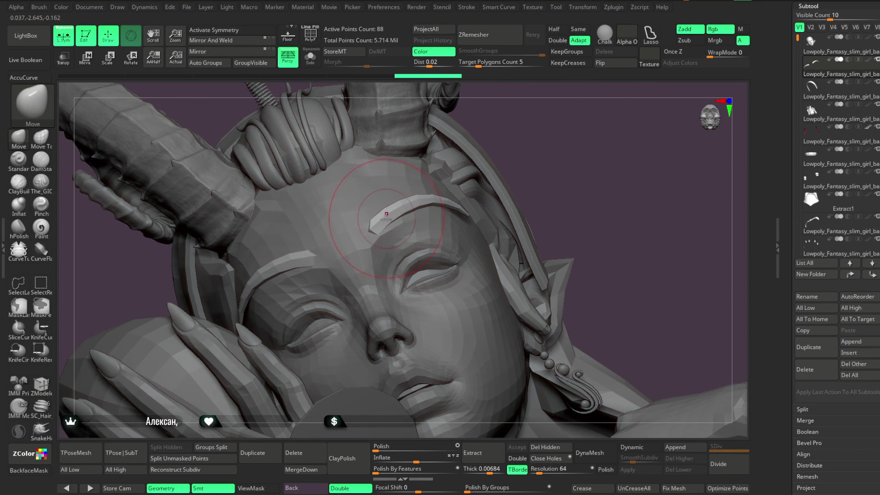
key("x")
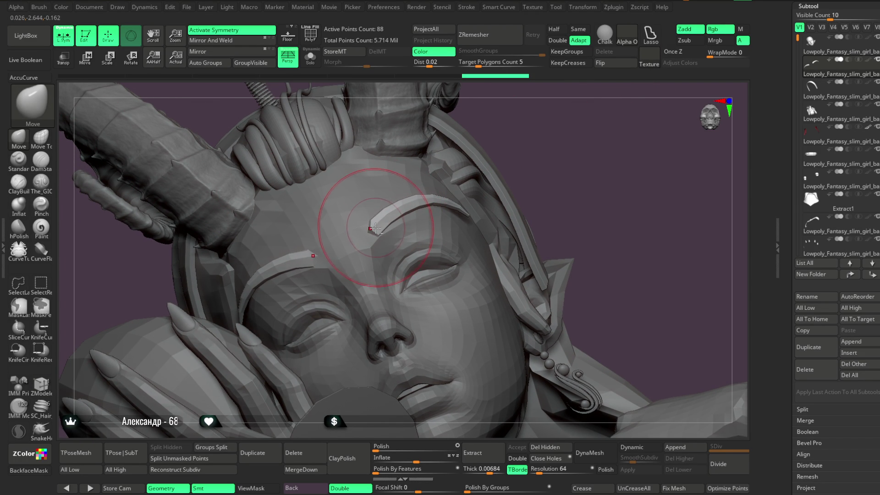
Push the eyebrows symmetrically into a more arched curve, checking them from frontal and side views.
left_click_drag(517, 137, 483, 216)
key("space")
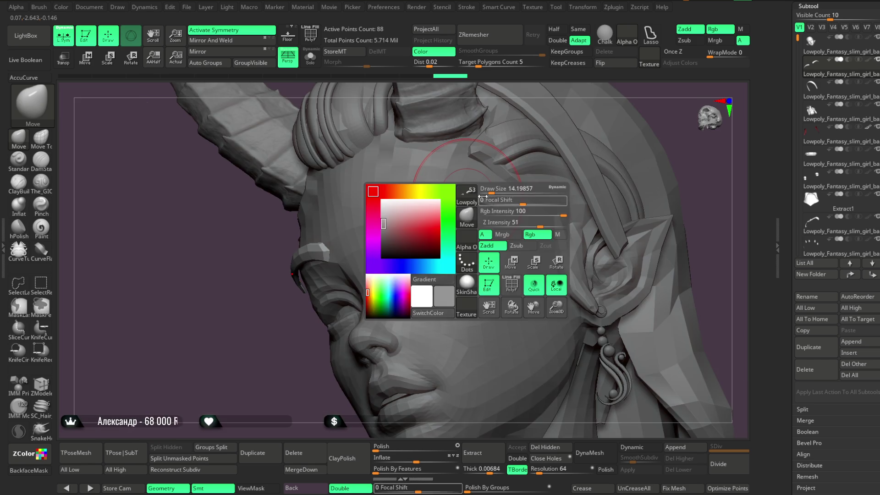
right_click_drag(471, 167, 504, 161)
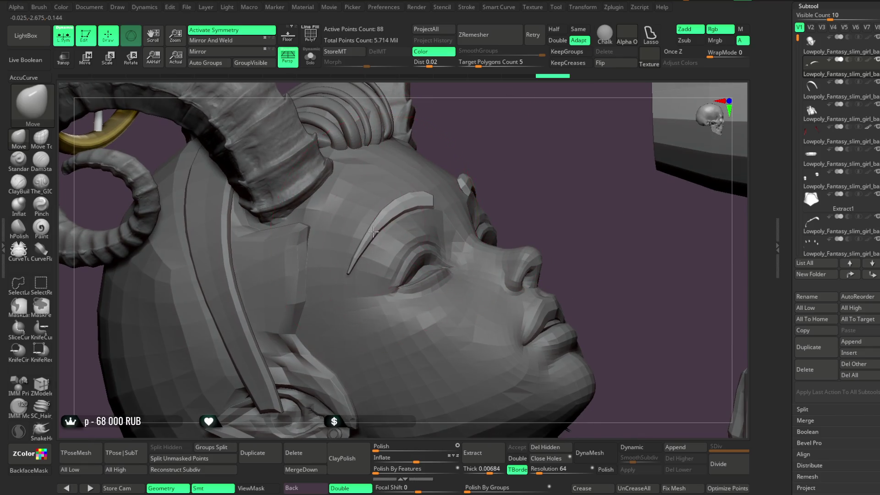
mouse_move(355, 267)
right_mouse_down()
mouse_move(626, 119)
mouse_move(585, 120)
mouse_move(527, 152)
right_mouse_up()
right_click_drag(482, 177, 441, 186)
key("space")
mouse_move(535, 167)
right_mouse_down()
mouse_move(337, 334)
mouse_move(371, 365)
mouse_move(545, 151)
mouse_move(475, 222)
right_mouse_up()
right_click_drag(592, 131, 465, 231)
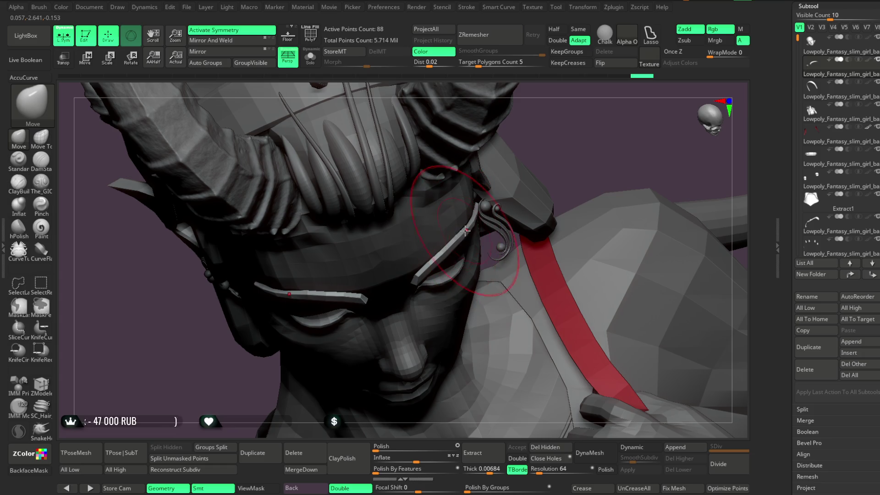
mouse_move(563, 144)
right_mouse_down()
mouse_move(555, 98)
mouse_move(497, 181)
right_mouse_up()
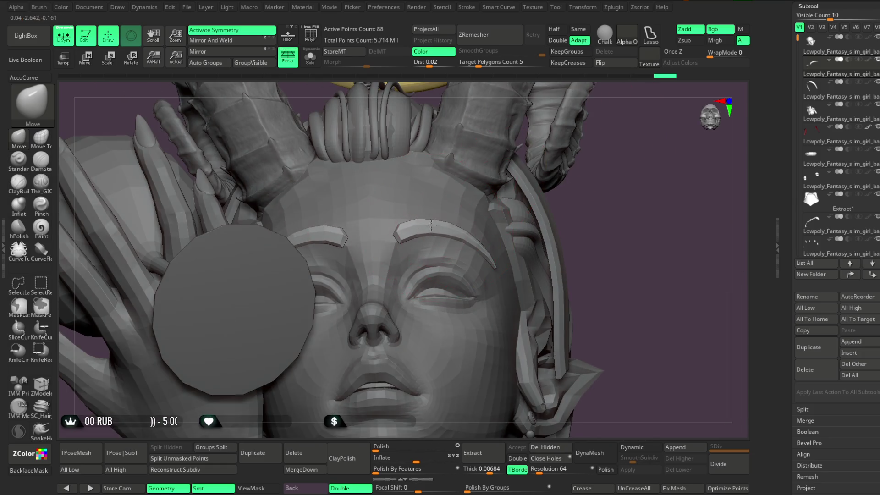
right_click_drag(605, 190, 415, 233)
mouse_move(570, 193)
right_mouse_down()
mouse_move(581, 143)
mouse_move(366, 236)
mouse_move(412, 216)
mouse_move(422, 196)
mouse_move(566, 177)
mouse_move(568, 209)
mouse_move(430, 242)
right_mouse_up()
mouse_move(640, 206)
right_mouse_down()
mouse_move(565, 187)
mouse_move(576, 170)
mouse_move(531, 206)
mouse_move(385, 225)
right_mouse_up()
right_click_drag(444, 188, 453, 216)
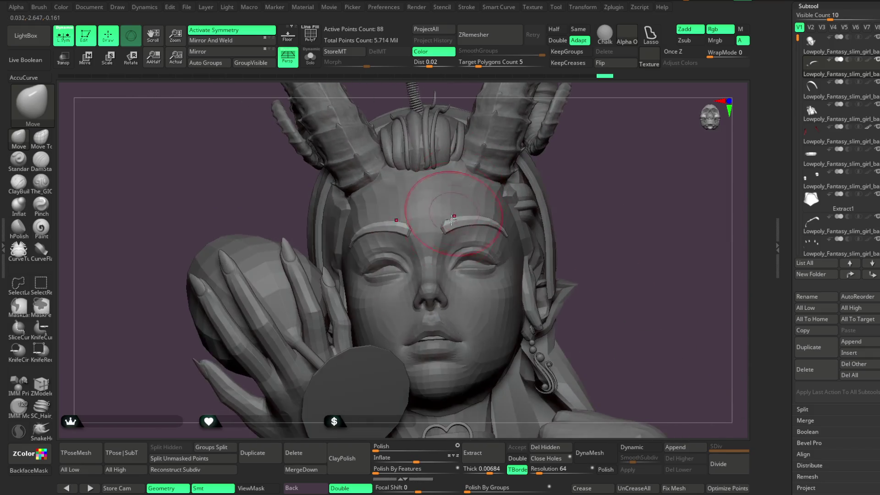
right_click_drag(530, 190, 540, 163)
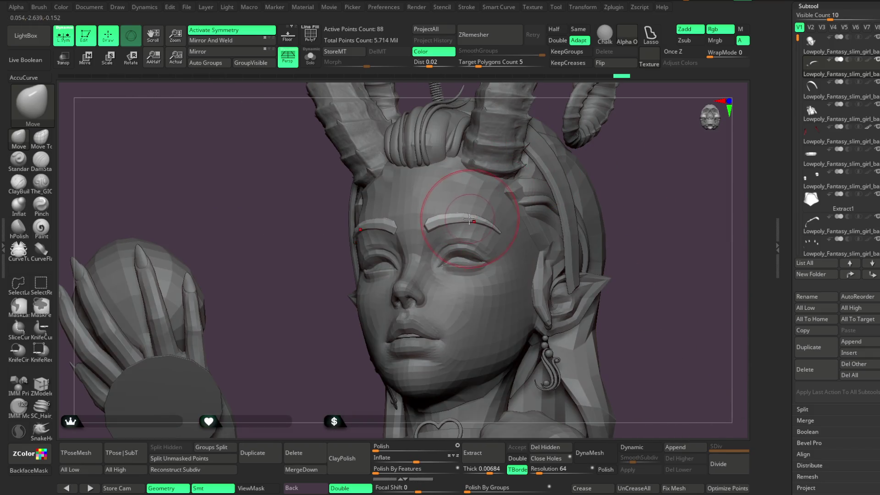
Lift the eyebrows slightly and check the brow shape in profile and three-quarter views.
right_click_drag(453, 218, 455, 216)
mouse_move(634, 154)
right_mouse_down()
mouse_move(597, 171)
mouse_move(355, 230)
right_mouse_up()
right_click_drag(544, 149, 388, 227)
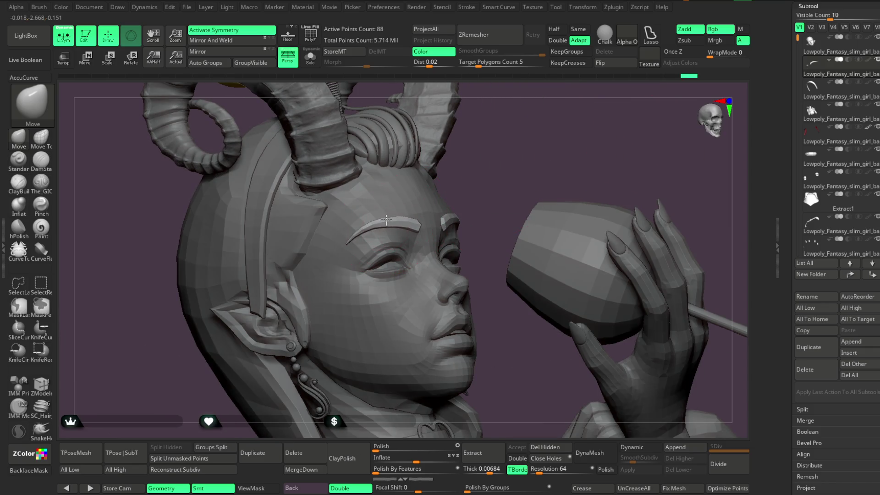
mouse_move(487, 170)
right_mouse_down()
mouse_move(367, 243)
mouse_move(366, 188)
mouse_move(520, 204)
mouse_move(523, 195)
right_mouse_up()
key("space")
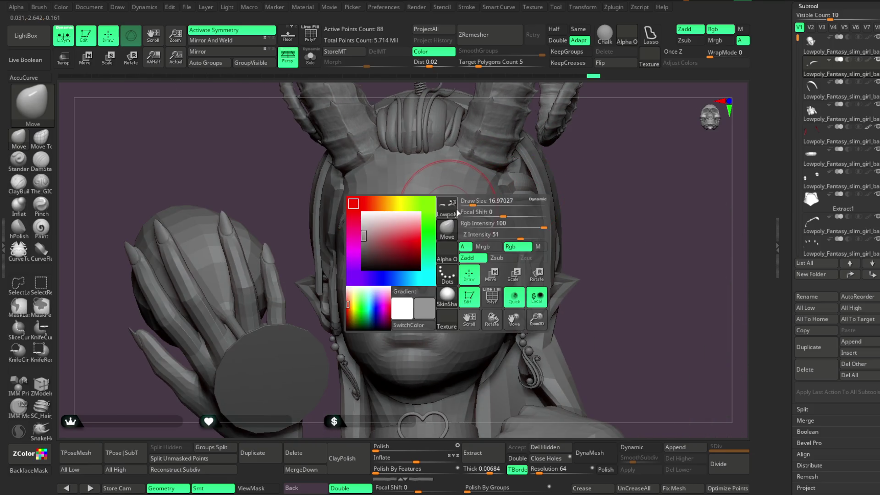
mouse_move(504, 186)
right_mouse_down()
mouse_move(436, 208)
mouse_move(326, 298)
mouse_move(421, 211)
right_mouse_up()
right_click_drag(546, 170, 425, 206)
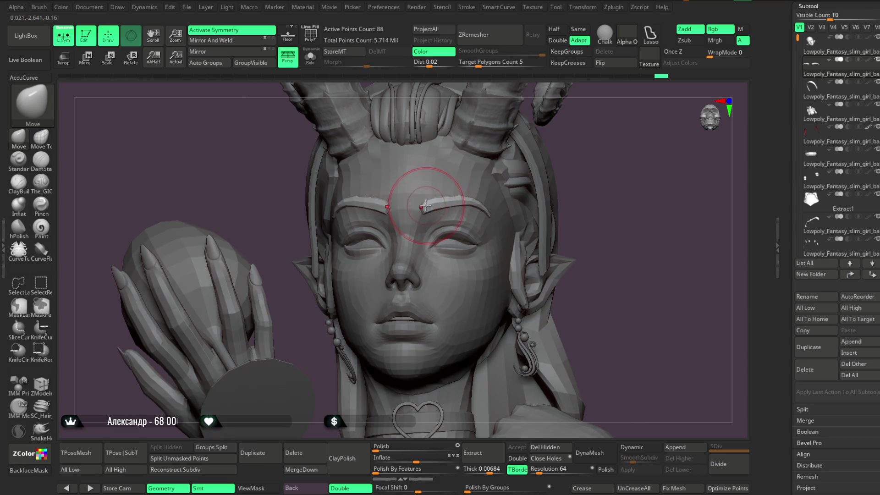
mouse_move(584, 151)
right_mouse_down()
mouse_move(598, 142)
mouse_move(408, 219)
right_mouse_up()
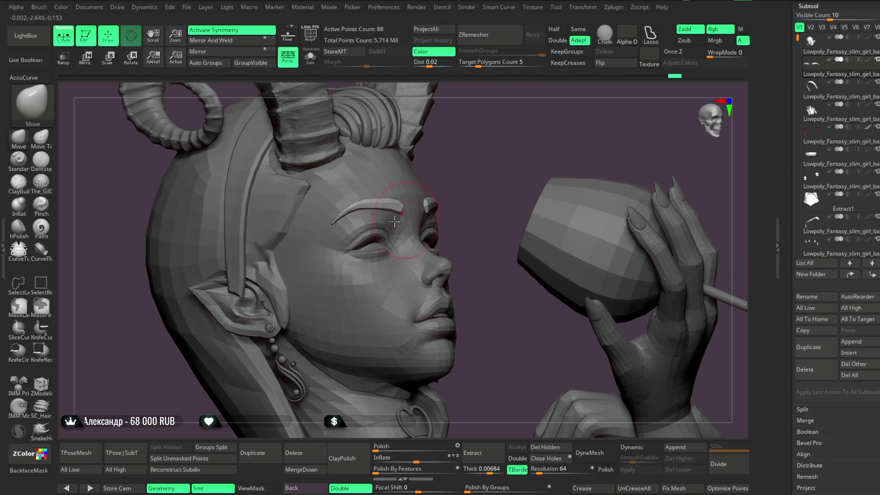
Review the reshaped brows on the full head and torso, then select the Extract7 subtool.
mouse_move(504, 158)
right_mouse_down()
mouse_move(485, 149)
mouse_move(461, 208)
right_mouse_up()
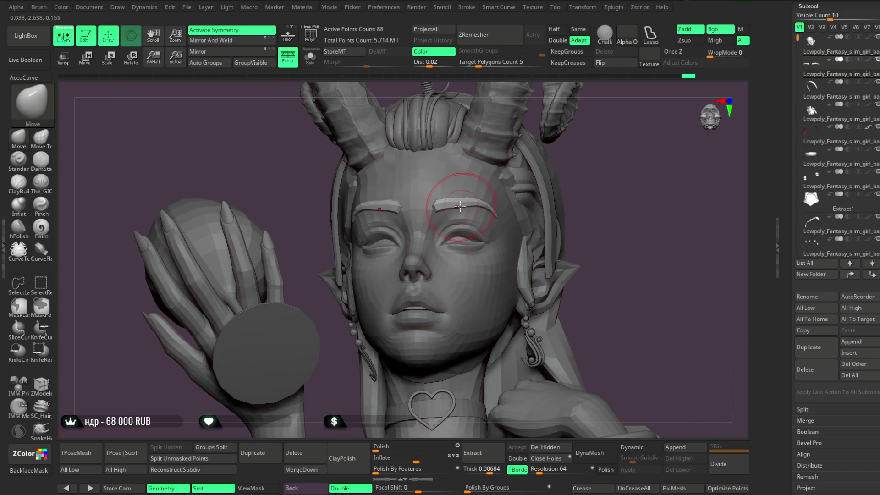
mouse_move(584, 161)
right_mouse_down()
mouse_move(470, 208)
mouse_move(502, 197)
right_mouse_up()
mouse_move(460, 225)
right_mouse_down()
mouse_move(362, 304)
mouse_move(460, 200)
right_mouse_up()
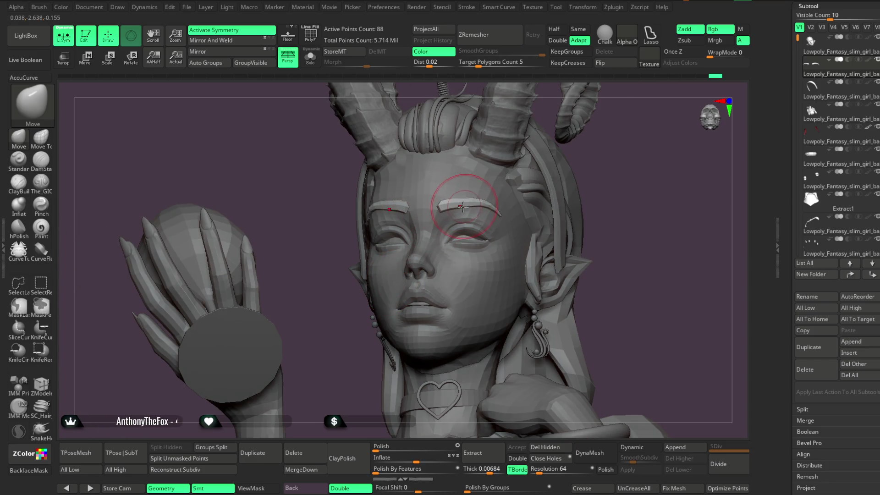
mouse_move(590, 170)
right_mouse_down()
mouse_move(592, 148)
mouse_move(558, 163)
mouse_move(562, 208)
mouse_move(400, 198)
right_mouse_up()
mouse_move(561, 171)
right_mouse_down()
mouse_move(552, 141)
mouse_move(540, 138)
mouse_move(536, 144)
mouse_move(563, 150)
mouse_move(535, 157)
mouse_move(527, 178)
mouse_move(520, 173)
mouse_move(527, 242)
mouse_move(431, 199)
mouse_move(585, 131)
mouse_move(551, 171)
mouse_move(457, 194)
right_mouse_up()
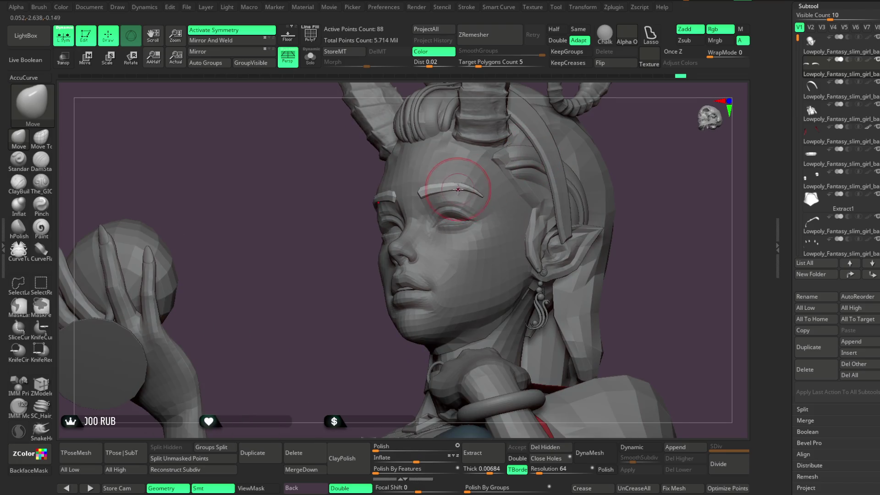
mouse_move(382, 257)
right_mouse_down()
mouse_move(357, 291)
mouse_move(451, 196)
mouse_move(421, 187)
mouse_move(523, 136)
mouse_move(524, 168)
mouse_move(515, 145)
mouse_move(516, 165)
mouse_move(508, 159)
right_mouse_up()
key("space")
left_click(420, 282, "alt")
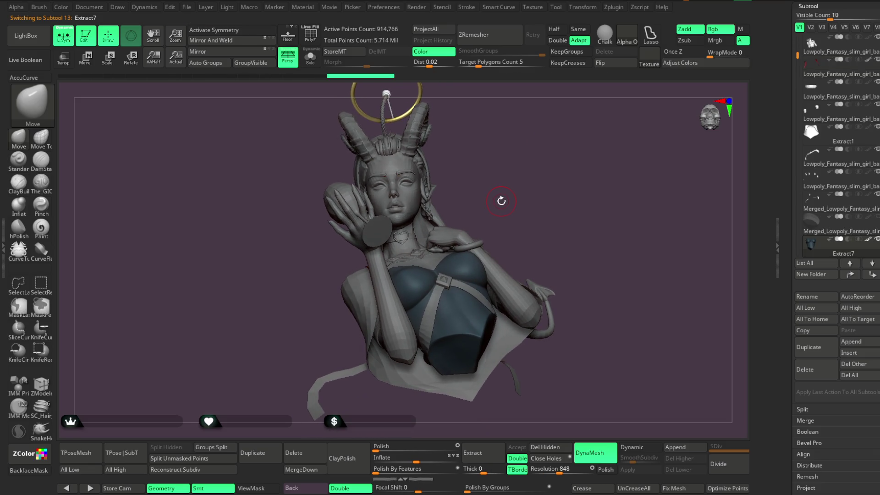
Open the File menu to save the project.
left_click(187, 8)
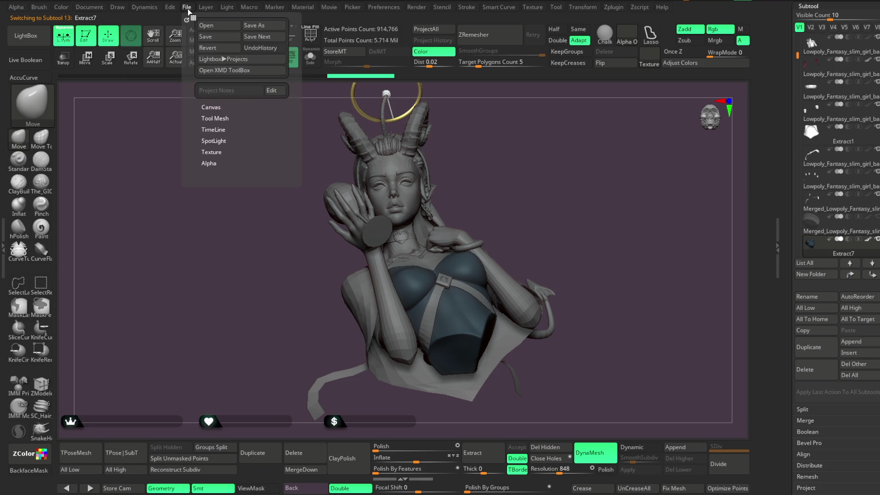
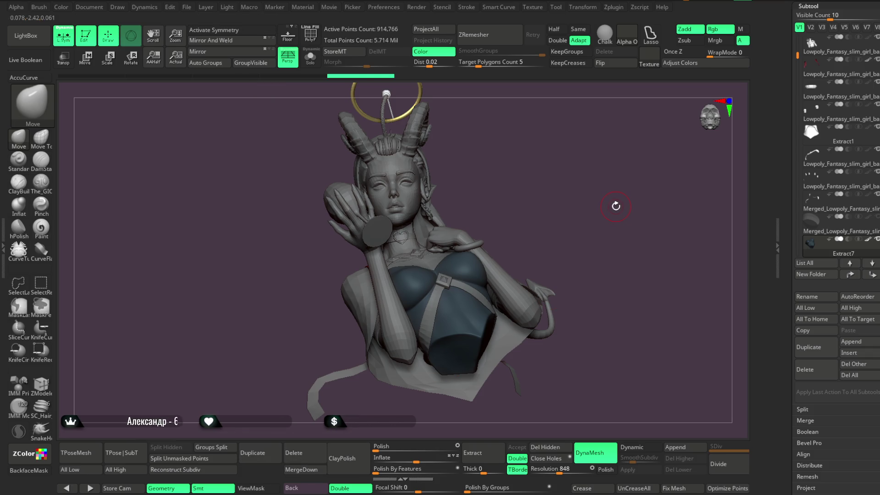
Make the low-poly base mesh (Subtool 1) active and return the bust to a front view.
scroll(532, 170, "up", 10)
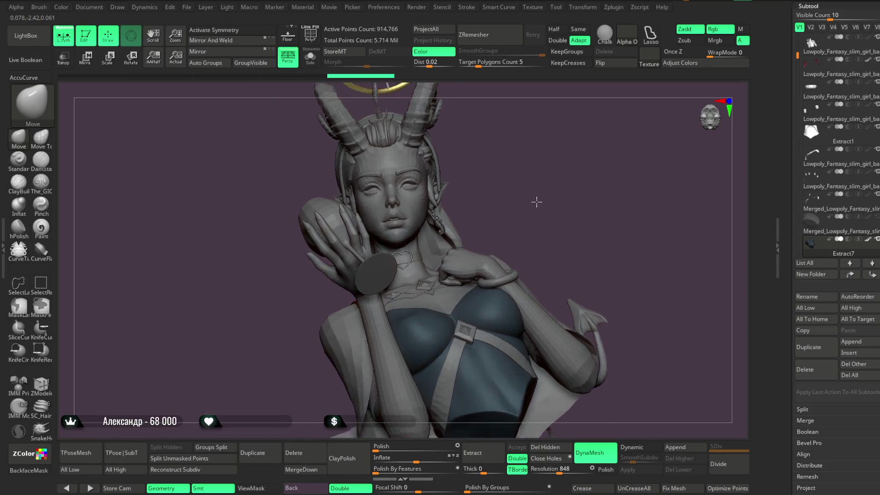
left_click_drag(563, 175, 480, 219)
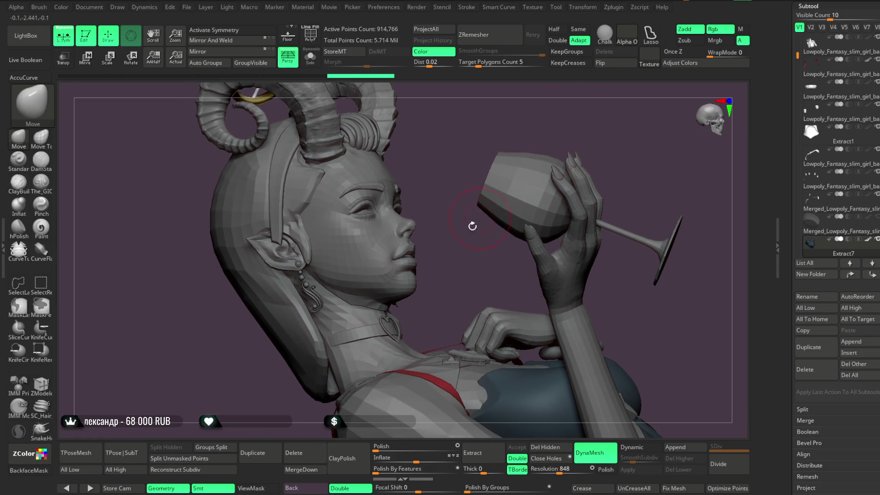
left_click(380, 267, "alt")
mouse_move(448, 243)
left_mouse_down()
mouse_move(501, 228)
mouse_move(411, 240)
left_mouse_up()
key("space")
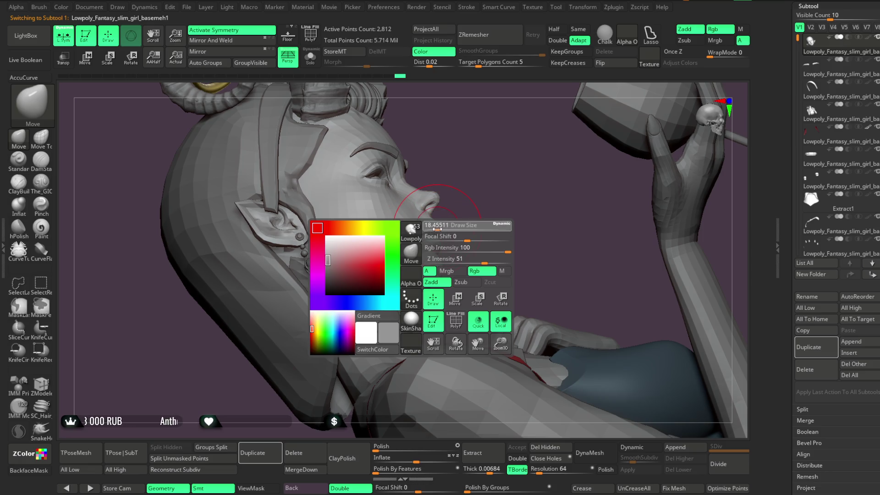
mouse_move(475, 248)
left_mouse_down()
mouse_move(559, 210)
mouse_move(568, 171)
mouse_move(566, 178)
mouse_move(560, 168)
mouse_move(540, 206)
mouse_move(529, 188)
mouse_move(567, 202)
mouse_move(544, 175)
mouse_move(540, 198)
mouse_move(526, 177)
mouse_move(532, 198)
mouse_move(538, 187)
left_mouse_up()
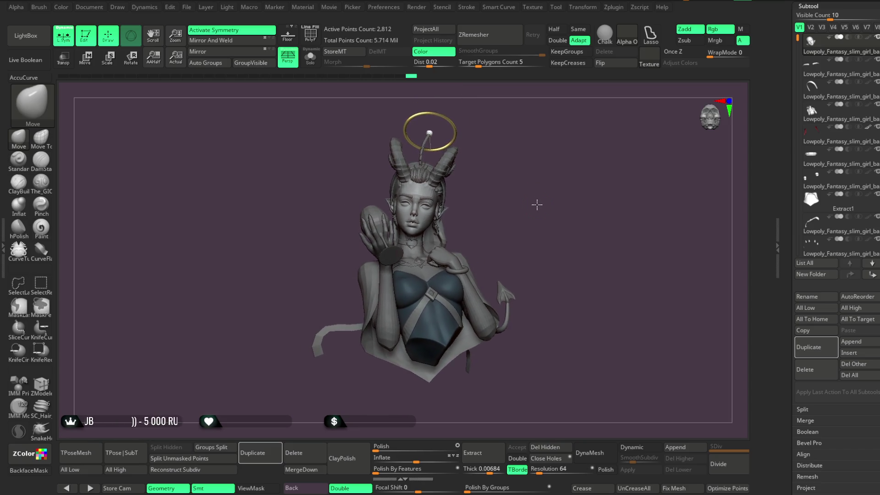
mouse_move(535, 209)
left_mouse_down()
mouse_move(522, 199)
mouse_move(535, 180)
mouse_move(540, 220)
mouse_move(504, 211)
left_mouse_up()
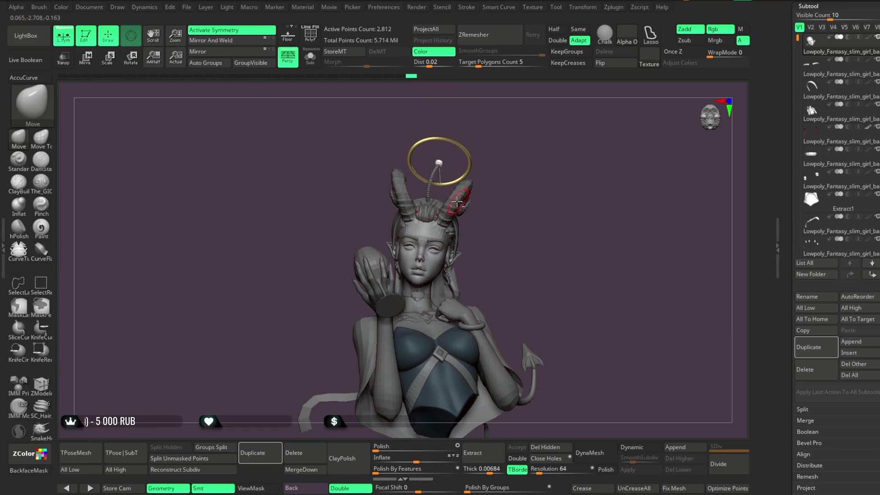
Select the PM3D_Sphere3D3 subtool and turn the head to look at the horns.
left_click(456, 175, "alt")
key("space")
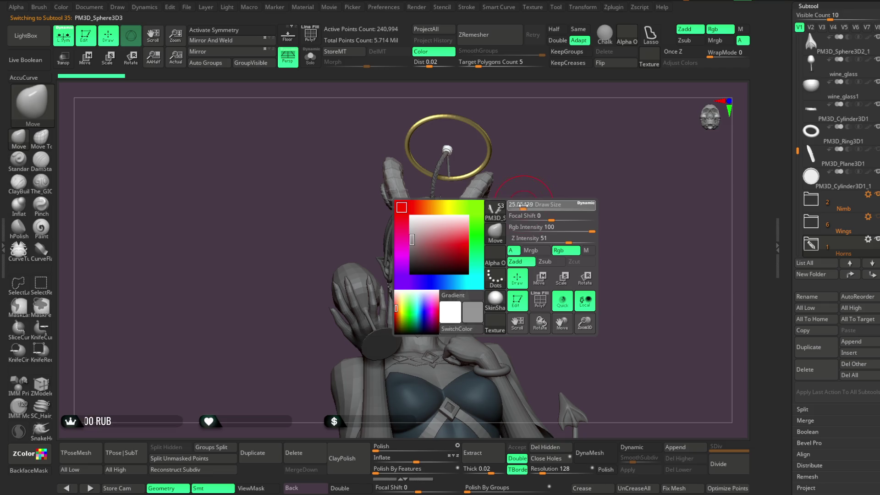
left_click_drag(475, 202, 515, 231)
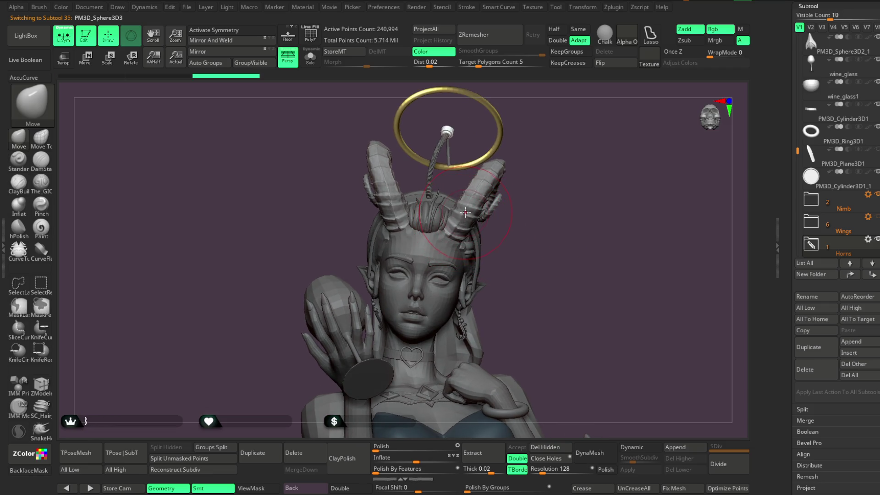
right_click_drag(480, 201, 487, 208)
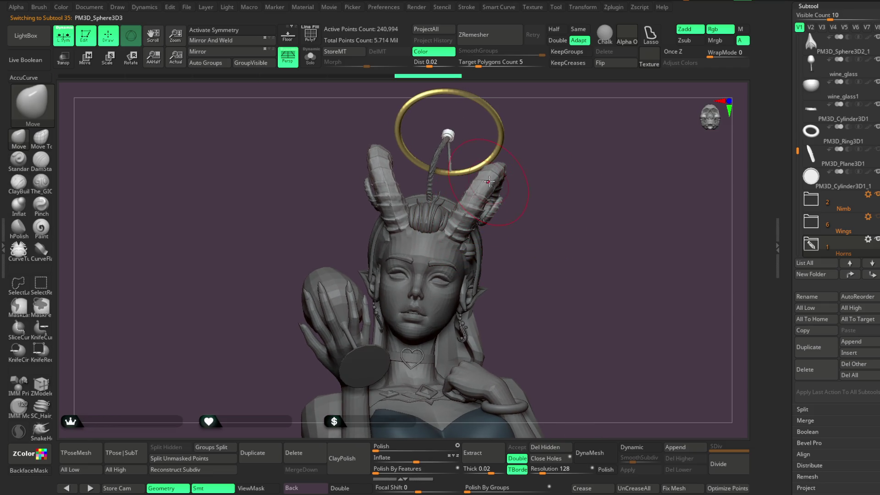
mouse_move(493, 174)
right_mouse_down()
mouse_move(570, 142)
mouse_move(394, 200)
right_mouse_up()
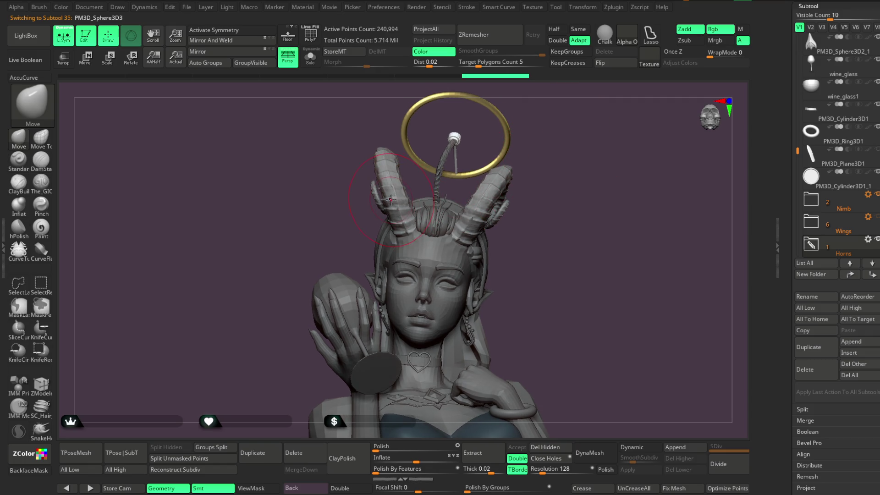
mouse_move(543, 190)
right_mouse_down()
mouse_move(541, 167)
mouse_move(483, 202)
right_mouse_up()
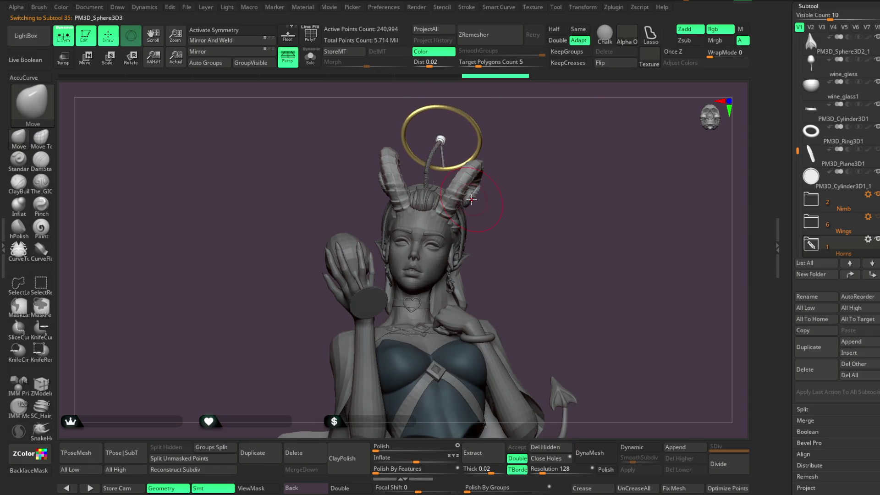
mouse_move(532, 168)
right_mouse_down()
mouse_move(534, 220)
mouse_move(466, 210)
mouse_move(522, 191)
mouse_move(524, 165)
right_mouse_up()
Lasso-mask the right horn.
key("space")
key("ctrl")
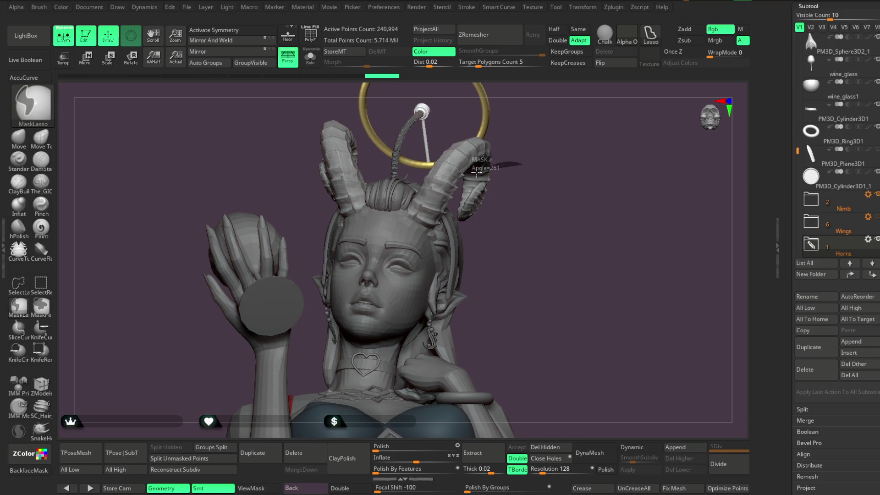
mouse_move(436, 235)
left_mouse_down("ctrl")
mouse_move(486, 137)
mouse_move(470, 214)
mouse_move(472, 199)
mouse_move(461, 218)
left_mouse_up("ctrl")
Turn on Dynamic subdivision for the 288-point Extract3 piece.
key("space")
mouse_move(527, 200)
left_mouse_down()
mouse_move(593, 185)
mouse_move(551, 198)
mouse_move(572, 173)
mouse_move(490, 235)
left_mouse_up()
mouse_move(541, 204)
left_mouse_down()
mouse_move(436, 177)
mouse_move(552, 179)
mouse_move(553, 190)
mouse_move(545, 179)
mouse_move(428, 186)
mouse_move(436, 172)
mouse_move(483, 188)
mouse_move(520, 148)
mouse_move(506, 143)
mouse_move(541, 140)
mouse_move(476, 169)
left_mouse_up()
right_click(541, 140)
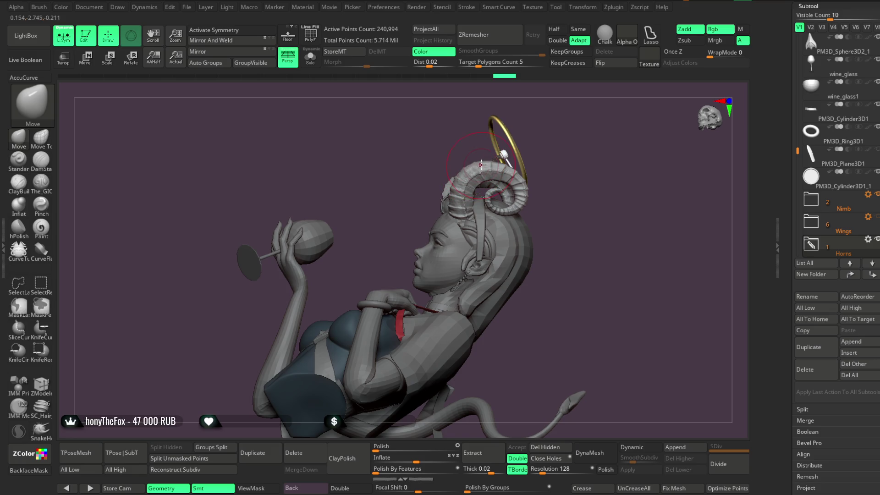
mouse_move(526, 132)
left_mouse_down()
mouse_move(557, 135)
mouse_move(544, 144)
mouse_move(556, 145)
mouse_move(552, 130)
mouse_move(502, 180)
left_mouse_up()
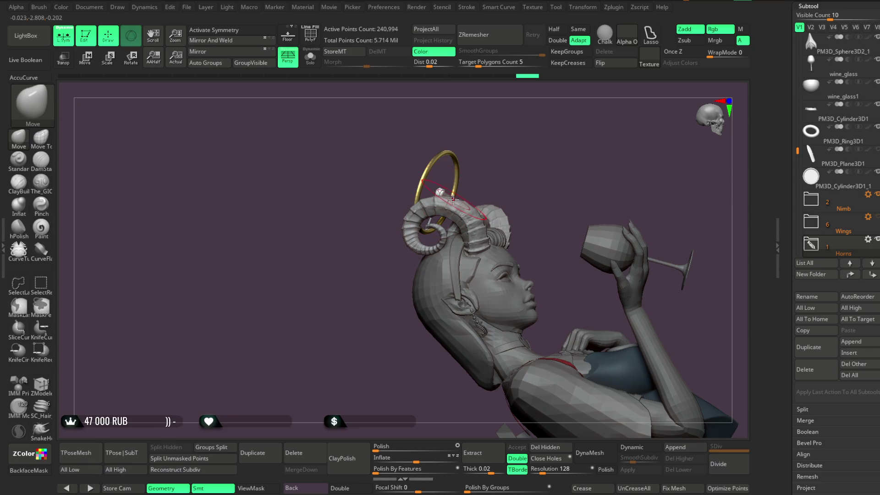
mouse_move(462, 204)
left_mouse_down()
mouse_move(492, 173)
mouse_move(400, 229)
mouse_move(507, 157)
mouse_move(438, 246)
mouse_move(399, 177)
mouse_move(568, 174)
mouse_move(559, 195)
mouse_move(550, 180)
mouse_move(507, 224)
mouse_move(495, 171)
mouse_move(493, 274)
mouse_move(563, 163)
mouse_move(622, 398)
left_mouse_up()
left_click(637, 448)
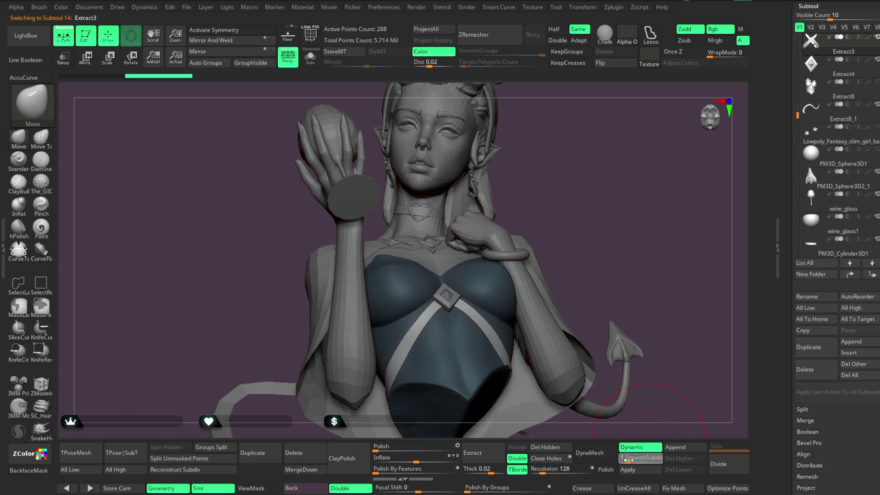
Set Extract3's dynamic Thickness to 0.00163, apply it to the mesh (576 points), and re-enable Dynamic.
scroll(852, 352, "down", 3)
left_click(812, 466)
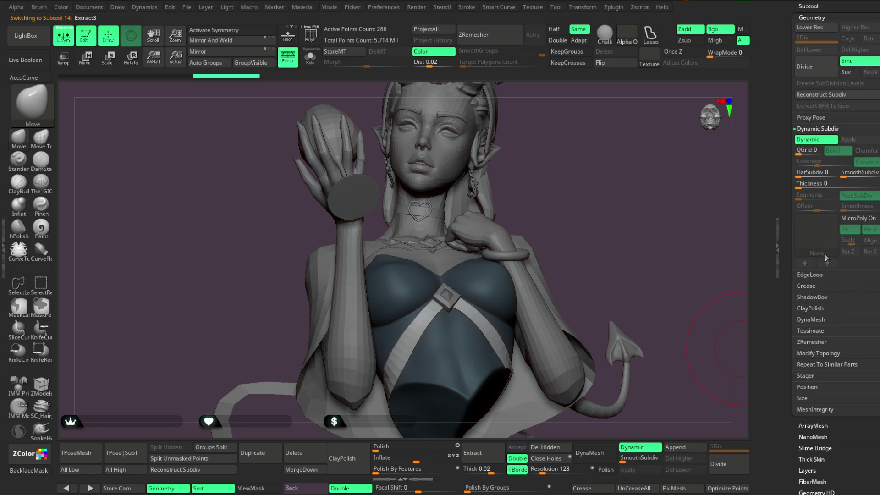
left_click_drag(807, 186, 814, 186)
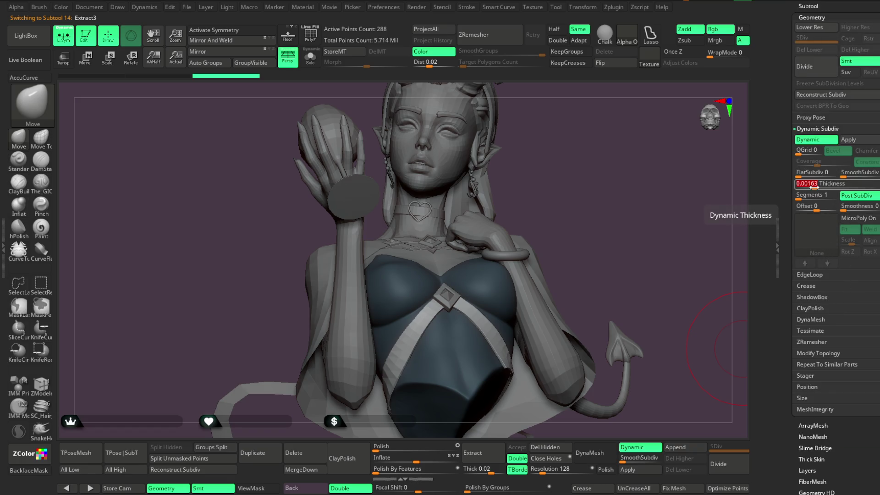
mouse_move(627, 265)
left_mouse_down()
mouse_move(630, 233)
mouse_move(653, 237)
left_mouse_up()
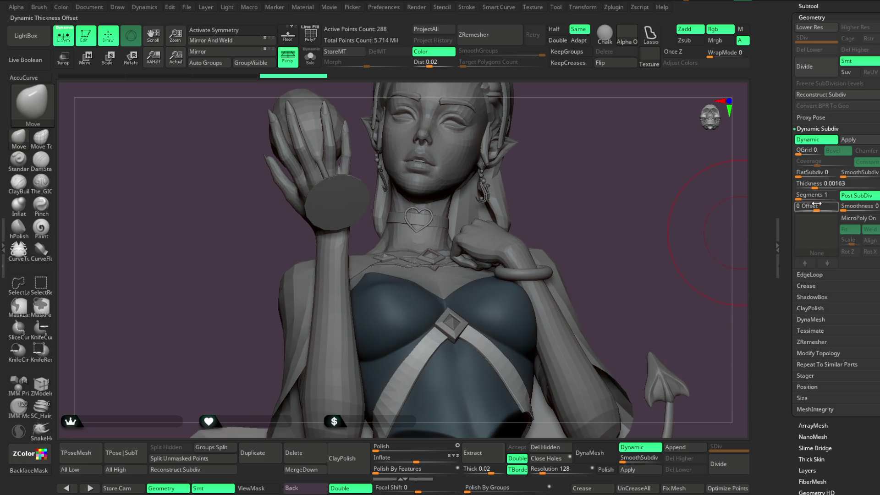
mouse_move(638, 284)
left_mouse_down()
mouse_move(648, 252)
mouse_move(633, 276)
mouse_move(630, 255)
left_mouse_up()
left_click(814, 141)
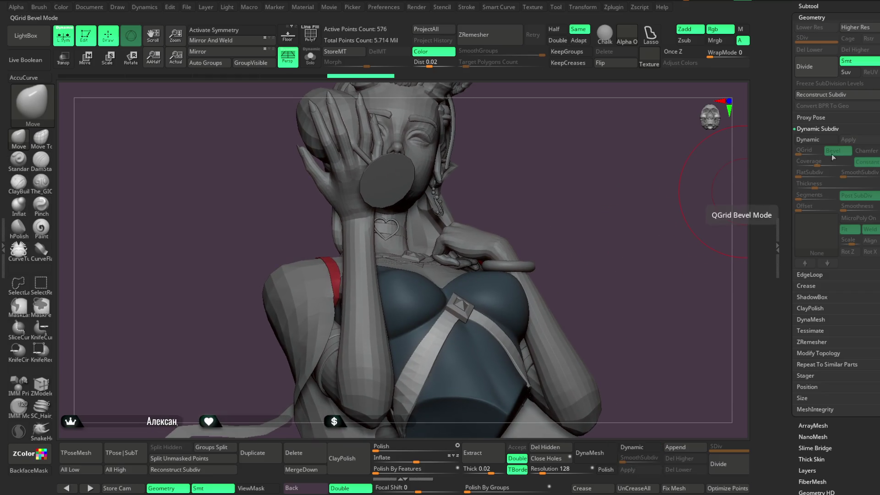
left_click(815, 141)
mouse_move(668, 281)
left_mouse_down()
mouse_move(650, 312)
mouse_move(616, 237)
mouse_move(604, 238)
mouse_move(676, 258)
mouse_move(620, 250)
mouse_move(645, 228)
mouse_move(649, 198)
left_mouse_up()
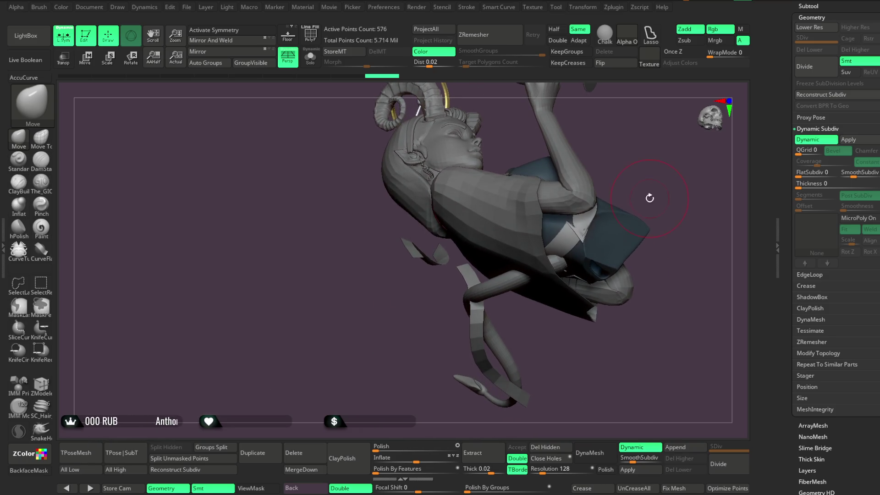
Show the PolyF wireframe, solo the Extract3 piece and turn Dynamic off.
left_click(314, 43)
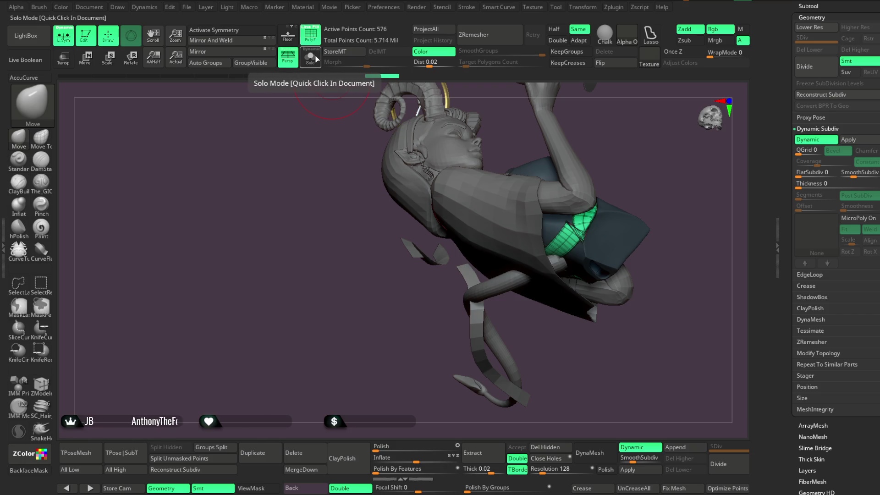
left_click(315, 59)
left_click_drag(552, 146, 576, 148)
mouse_move(611, 278)
left_mouse_down()
mouse_move(674, 242)
mouse_move(628, 287)
left_mouse_up()
left_click(640, 449)
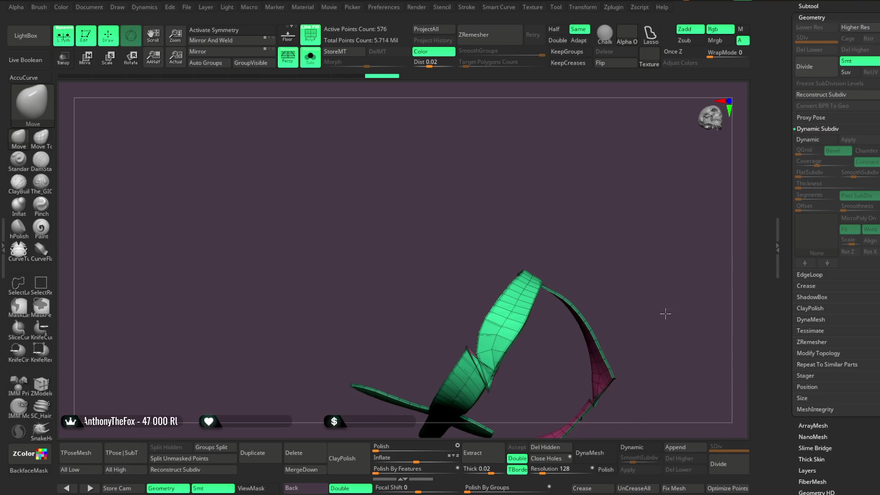
left_click_drag(668, 314, 559, 331)
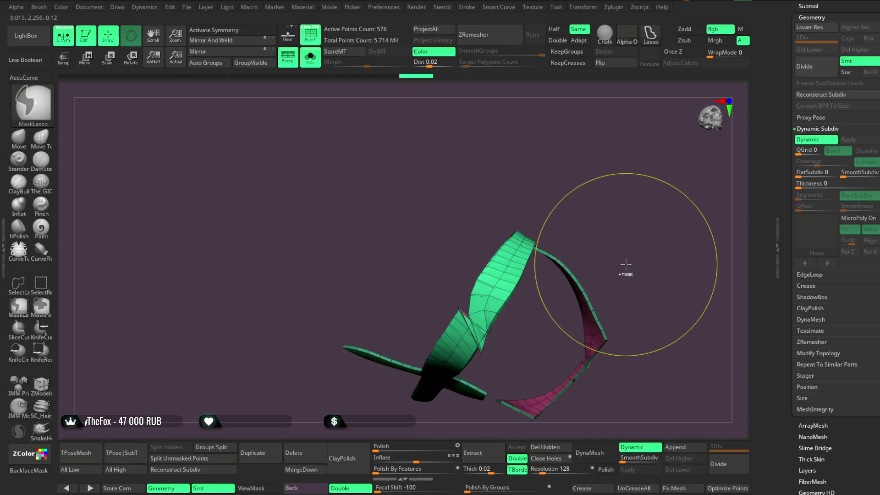
Undo the added thickness and lasso-hide the lower part of the mesh.
key("ctrl+d")
key("shift+d")
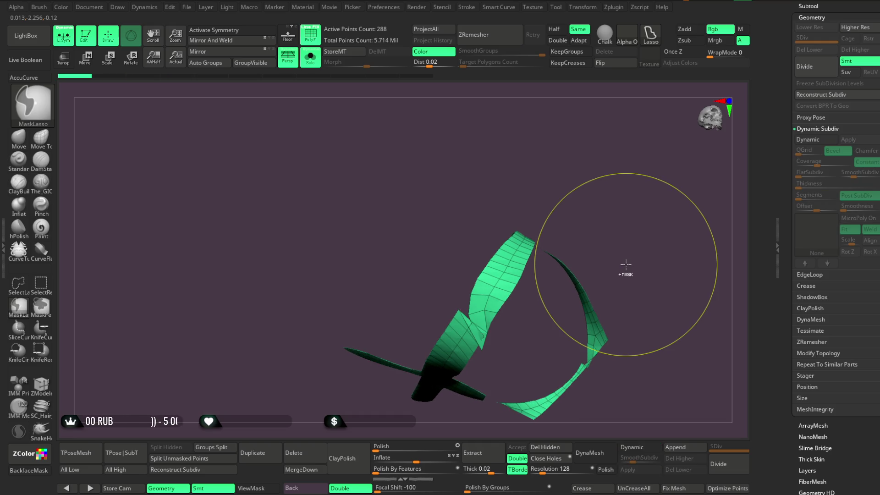
mouse_move(625, 264)
left_mouse_down()
mouse_move(581, 249)
mouse_move(628, 302)
mouse_move(550, 293)
mouse_move(500, 303)
mouse_move(522, 285)
left_mouse_up()
key("space")
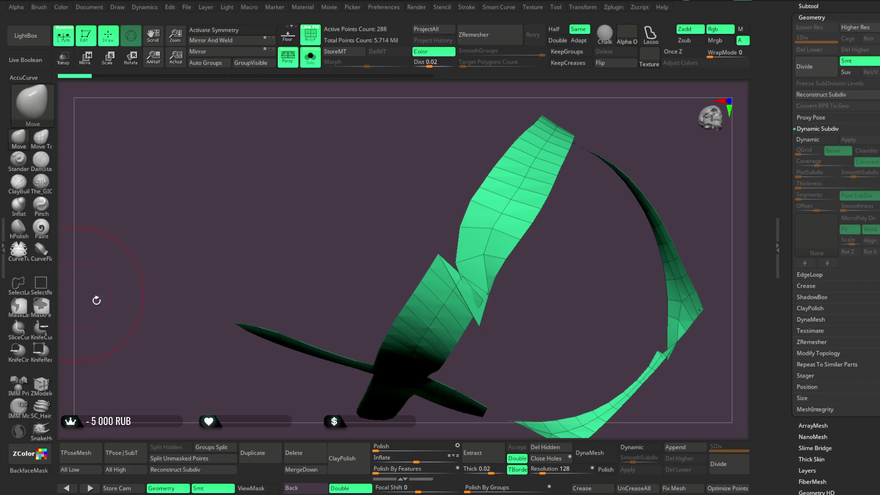
key("ctrl+shift")
mouse_move(452, 268)
left_mouse_down("ctrl+shift")
mouse_move(293, 241)
mouse_move(321, 373)
mouse_move(421, 403)
mouse_move(521, 323)
mouse_move(483, 275)
mouse_move(502, 239)
left_mouse_up("ctrl+shift")
key("ctrl+shift")
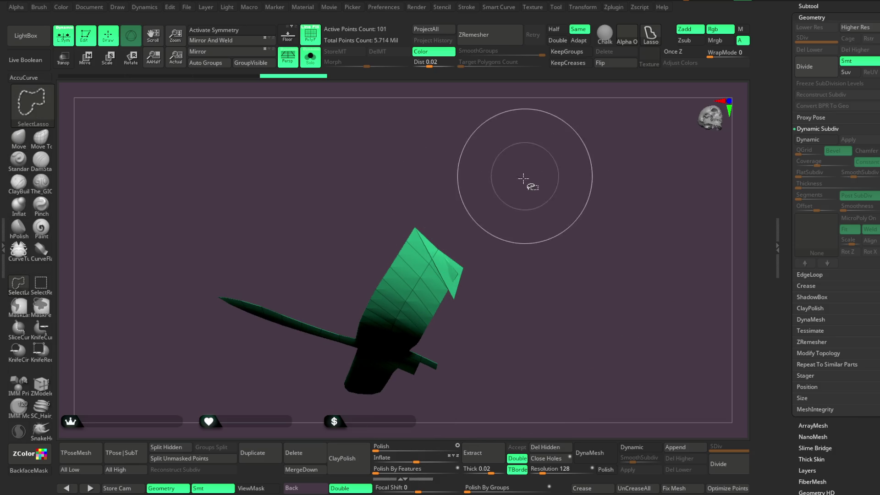
Hide the unwanted bands of the strap mesh and delete the hidden geometry.
left_click(524, 176, "ctrl+shift")
mouse_move(424, 257)
left_mouse_down()
mouse_move(490, 289)
mouse_move(497, 261)
mouse_move(508, 278)
mouse_move(477, 275)
mouse_move(455, 299)
mouse_move(452, 334)
mouse_move(481, 256)
mouse_move(483, 304)
mouse_move(489, 261)
mouse_move(530, 256)
mouse_move(516, 258)
mouse_move(454, 348)
mouse_move(447, 315)
left_mouse_up()
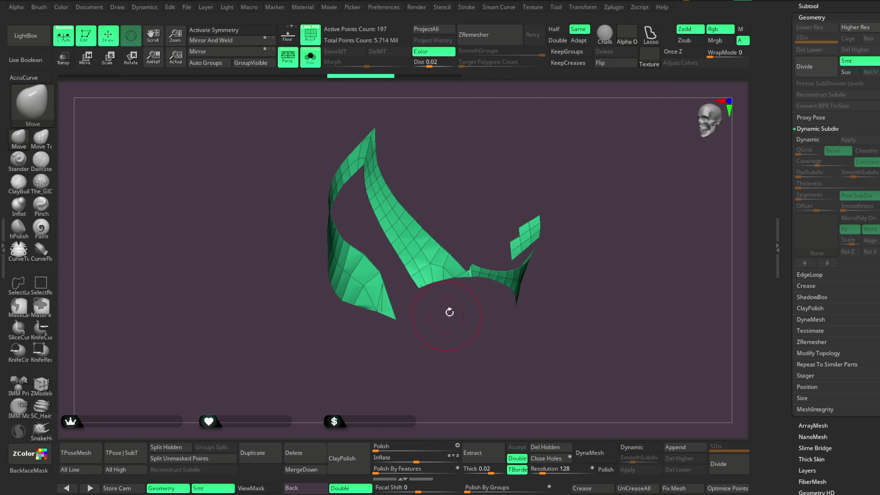
left_click_drag(555, 306, 553, 308, "ctrl+alt+shift")
left_click(504, 212, "ctrl+shift")
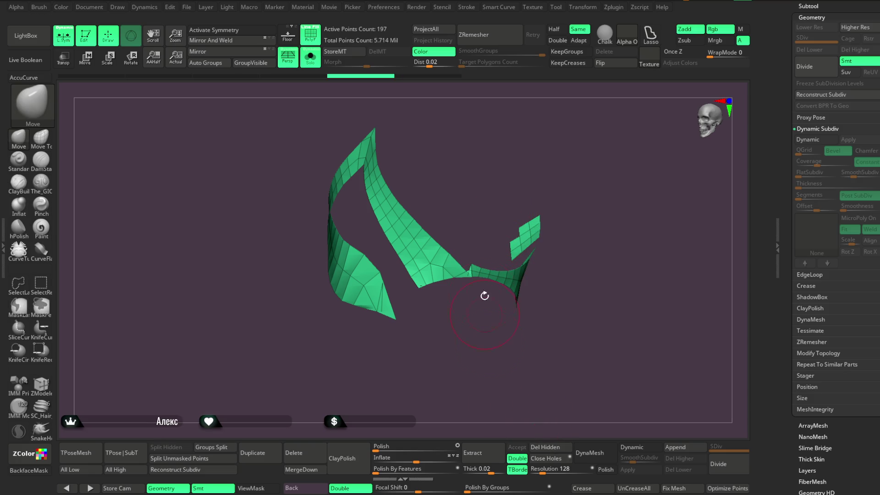
key("ctrl+shift")
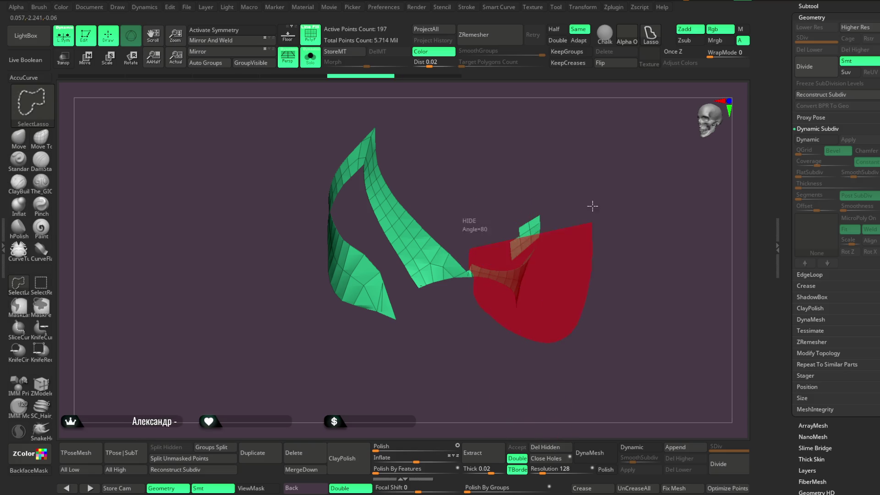
left_click_drag(591, 230, 592, 231, "ctrl+alt+shift")
mouse_move(570, 157)
left_mouse_down("alt")
mouse_move(675, 230)
mouse_move(507, 318)
mouse_move(505, 393)
left_mouse_up("alt")
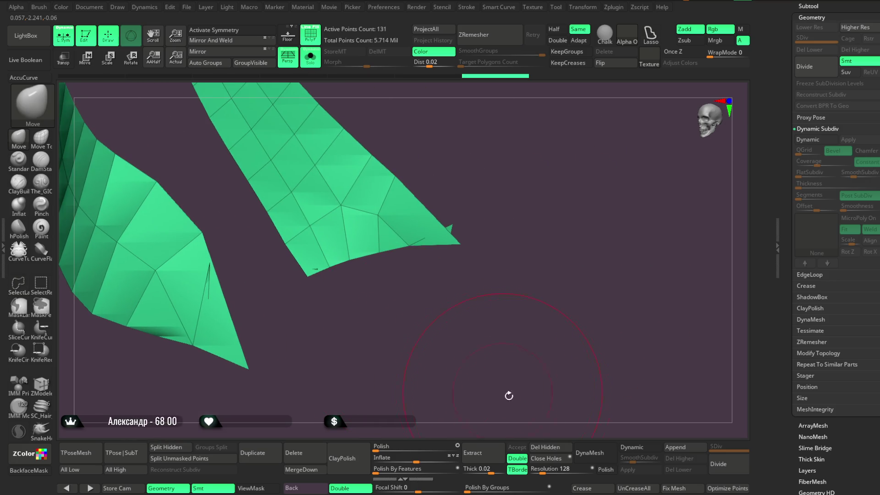
left_click(553, 444)
mouse_move(507, 344)
left_mouse_down("alt")
mouse_move(573, 215)
mouse_move(553, 201)
left_mouse_up("alt")
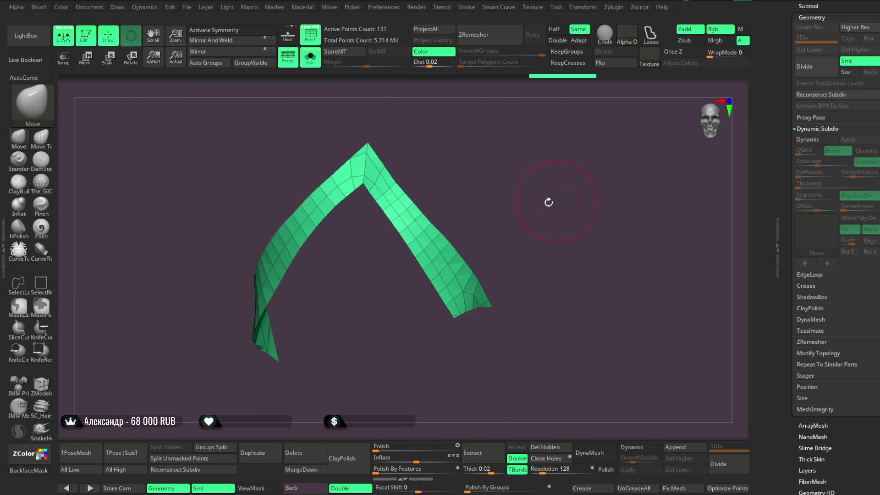
Auto Group the remaining 111-point strip into one polygroup and inspect its tip.
left_click(213, 62)
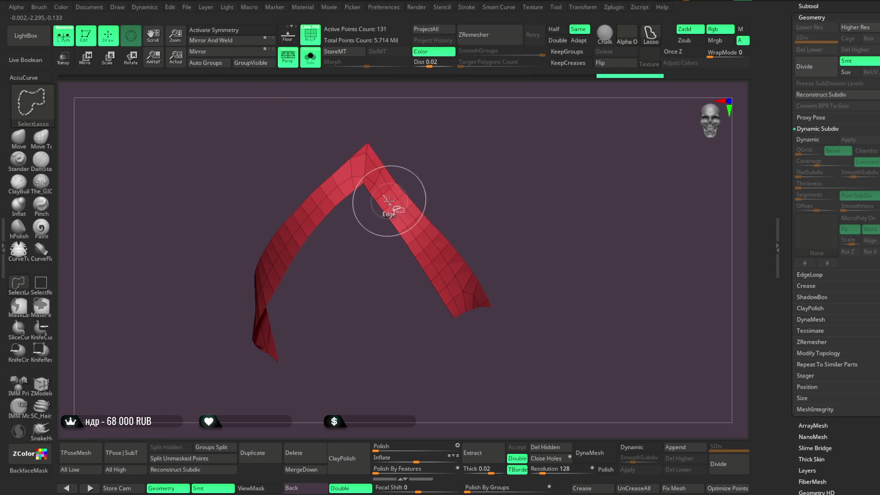
mouse_move(393, 197)
left_mouse_down()
mouse_move(468, 176)
mouse_move(564, 390)
mouse_move(599, 349)
mouse_move(603, 315)
mouse_move(581, 360)
mouse_move(473, 229)
left_mouse_up()
left_click(558, 447)
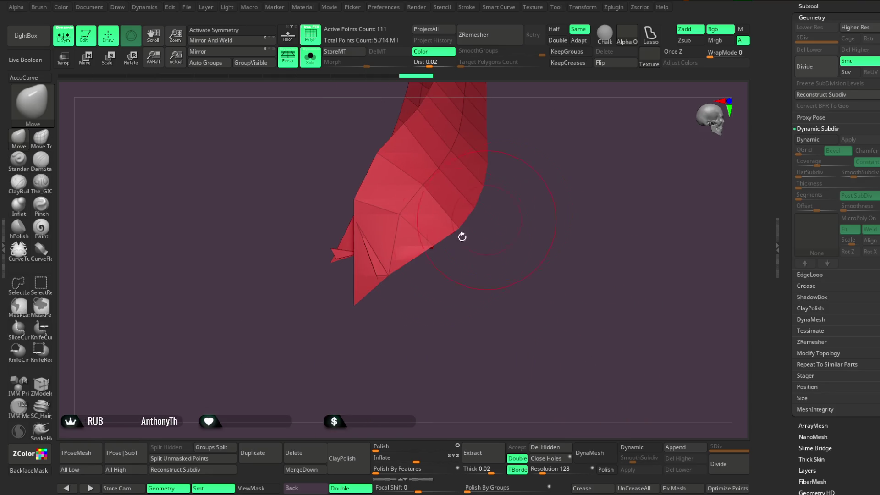
mouse_move(374, 264)
right_mouse_down()
mouse_move(407, 320)
mouse_move(426, 299)
mouse_move(450, 298)
mouse_move(439, 278)
right_mouse_up()
key("space")
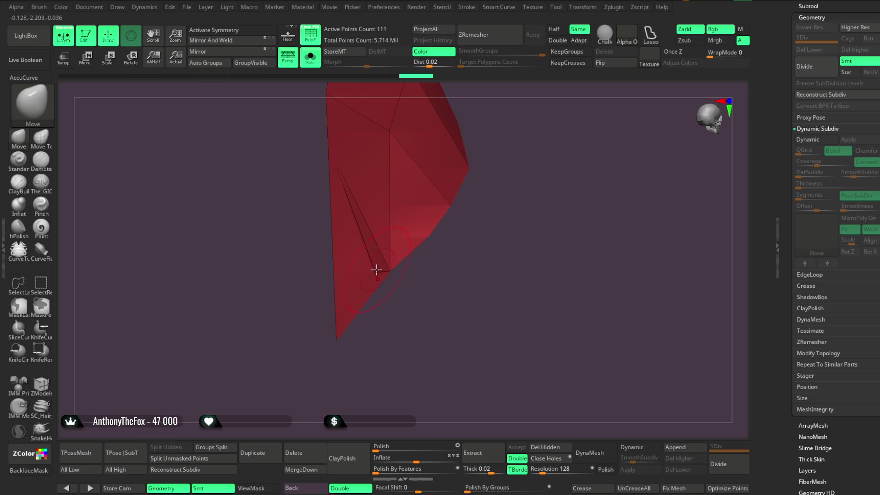
mouse_move(364, 271)
right_mouse_down()
mouse_move(290, 304)
mouse_move(229, 384)
mouse_move(556, 224)
mouse_move(533, 210)
mouse_move(542, 193)
mouse_move(452, 207)
mouse_move(450, 312)
mouse_move(402, 311)
right_mouse_up()
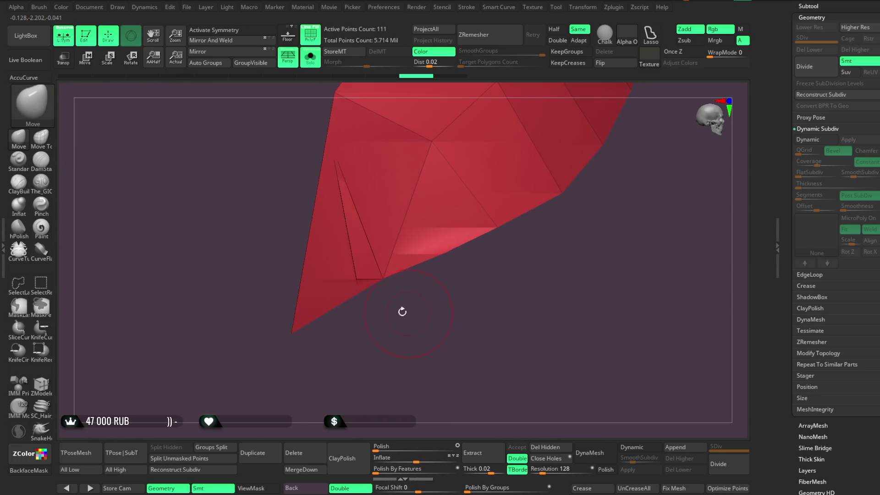
Switch to ZModeler and check the strap against the full character before isolating it again.
left_click(50, 386)
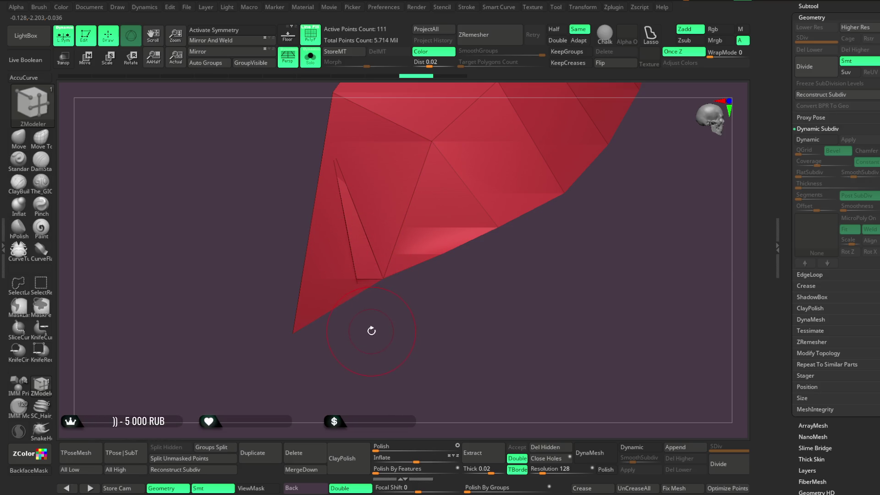
right_click_drag(376, 330, 372, 321)
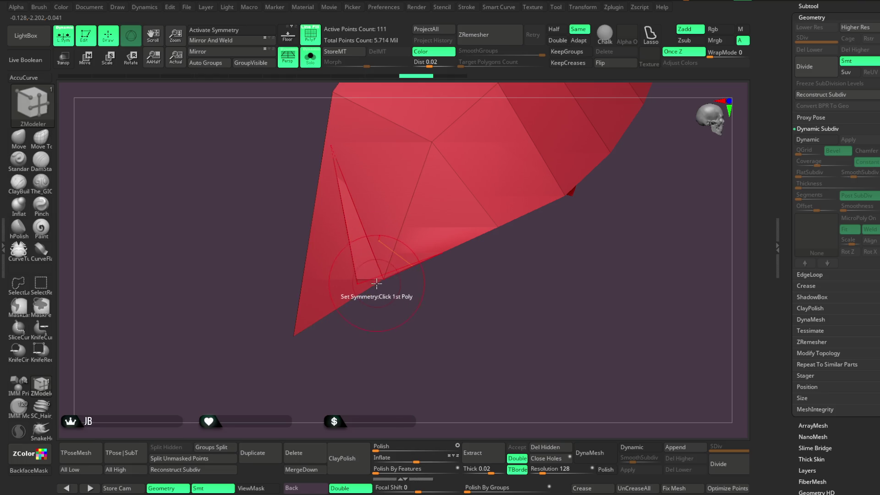
mouse_move(367, 288)
right_mouse_down()
mouse_move(379, 337)
mouse_move(422, 318)
mouse_move(471, 165)
mouse_move(456, 238)
mouse_move(454, 230)
mouse_move(435, 247)
mouse_move(417, 284)
mouse_move(436, 226)
mouse_move(388, 218)
mouse_move(422, 191)
mouse_move(403, 179)
right_mouse_up()
left_click(310, 56)
key("f")
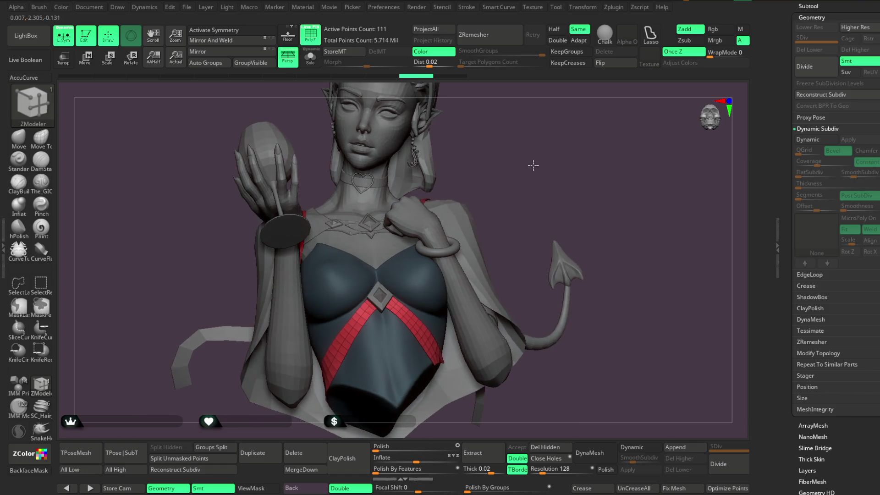
mouse_move(534, 169)
right_mouse_down()
mouse_move(536, 153)
mouse_move(514, 159)
right_mouse_up()
mouse_move(517, 161)
left_mouse_down()
mouse_move(535, 167)
mouse_move(534, 183)
mouse_move(561, 129)
mouse_move(550, 143)
mouse_move(558, 199)
mouse_move(566, 143)
mouse_move(414, 177)
left_mouse_up()
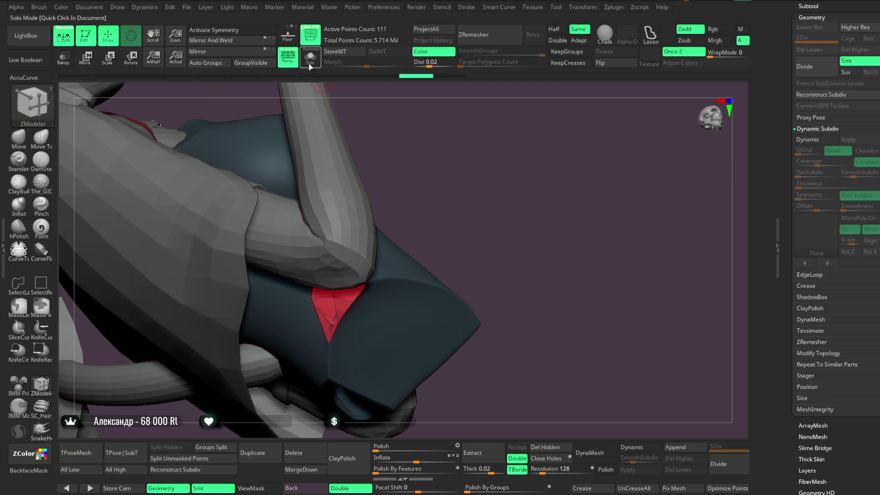
left_click(310, 67)
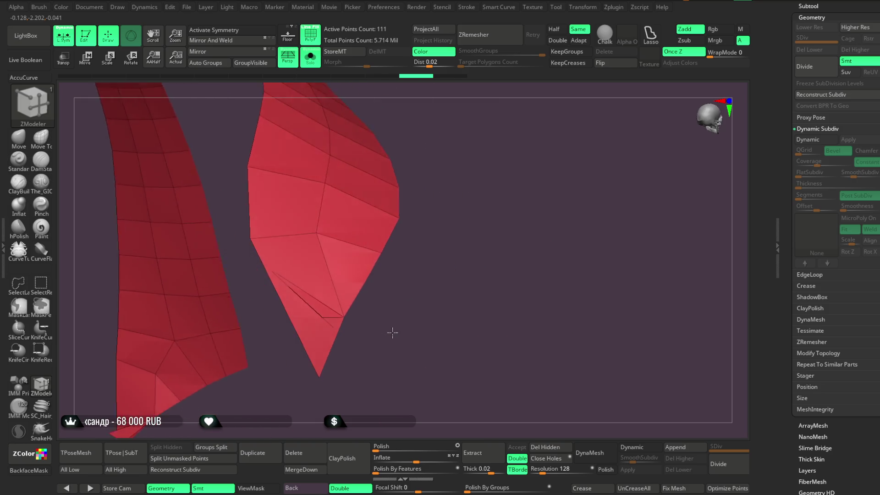
Set ZModeler to Delete A Single Poly and test-delete a tip polygon, undoing it.
key("space")
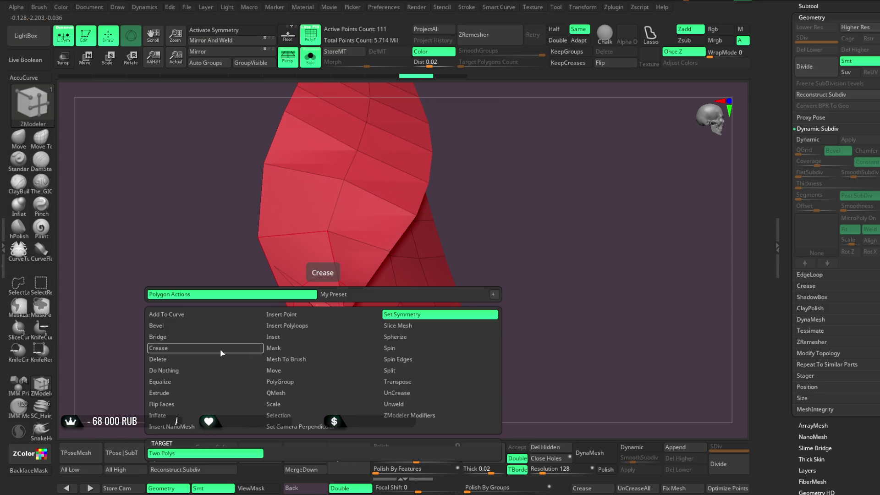
left_click(202, 360)
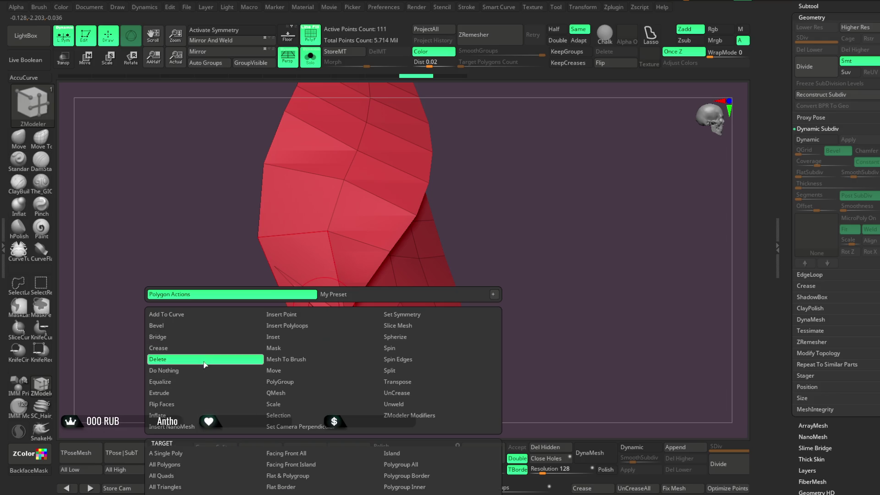
left_click(194, 453)
left_click(305, 350)
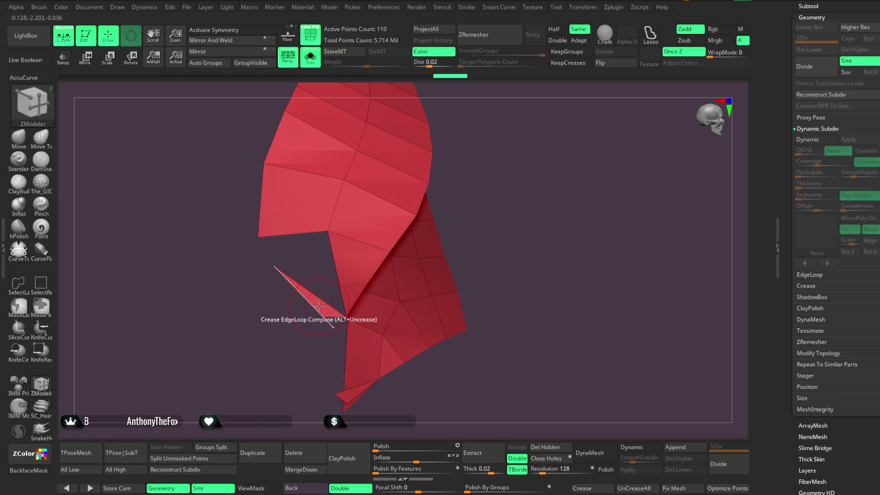
mouse_move(476, 192)
left_mouse_down()
mouse_move(496, 167)
mouse_move(489, 160)
left_mouse_up()
key("ctrl+z")
key("ctrl+z")
key("ctrl+z")
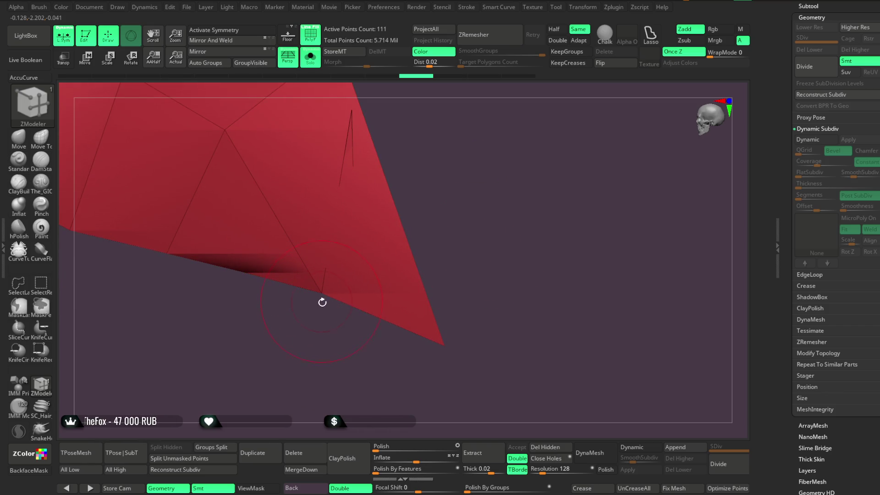
With a small Move Topological brush, pull the spike tip vertex and enlarge the front flap.
key("b")
key("m")
key("t")
key("space")
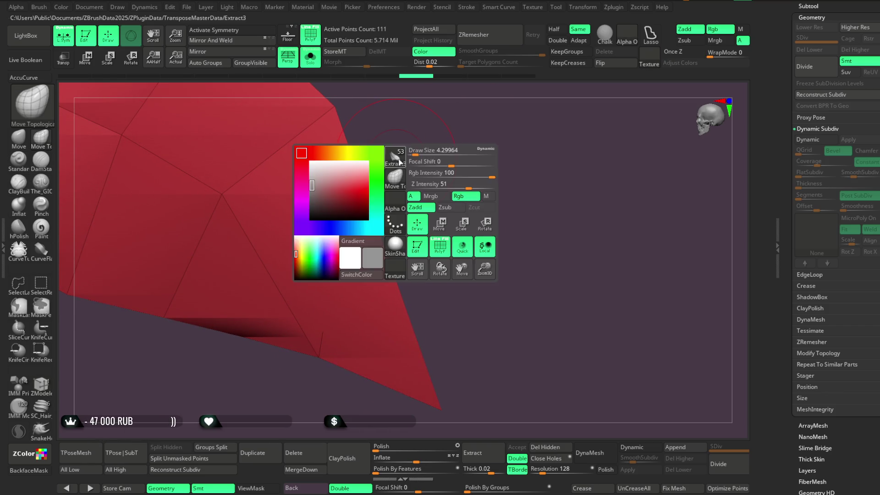
left_click_drag(415, 150, 390, 164)
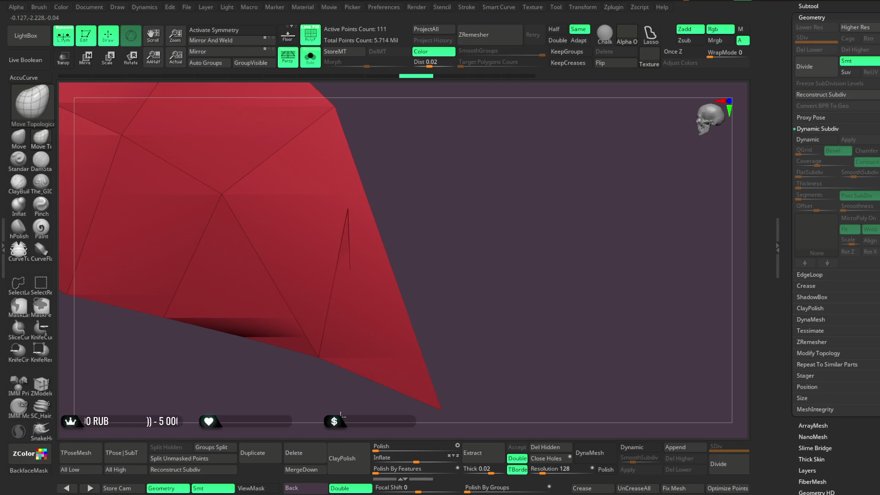
left_click_drag(379, 334, 367, 175, "alt")
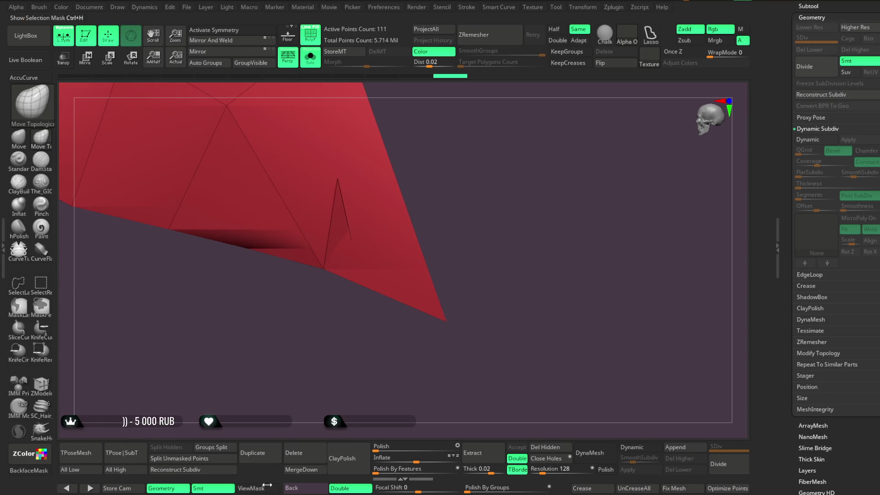
left_click_drag(466, 198, 439, 171)
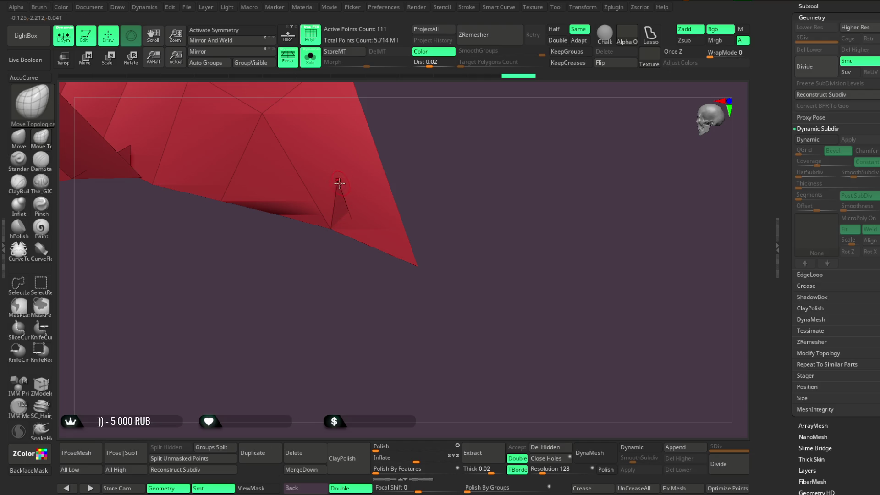
mouse_move(334, 232)
left_mouse_down()
mouse_move(326, 334)
mouse_move(351, 225)
left_mouse_up()
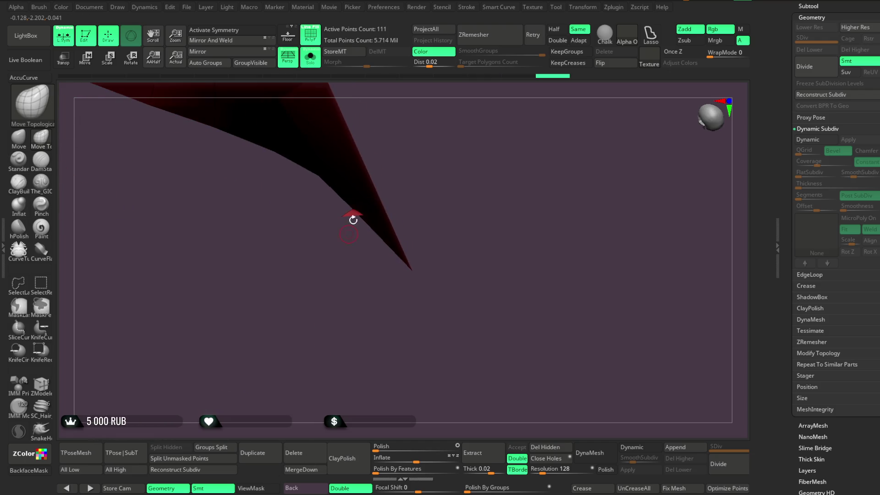
mouse_move(540, 153)
left_mouse_down()
mouse_move(436, 252)
mouse_move(450, 269)
mouse_move(336, 301)
left_mouse_up()
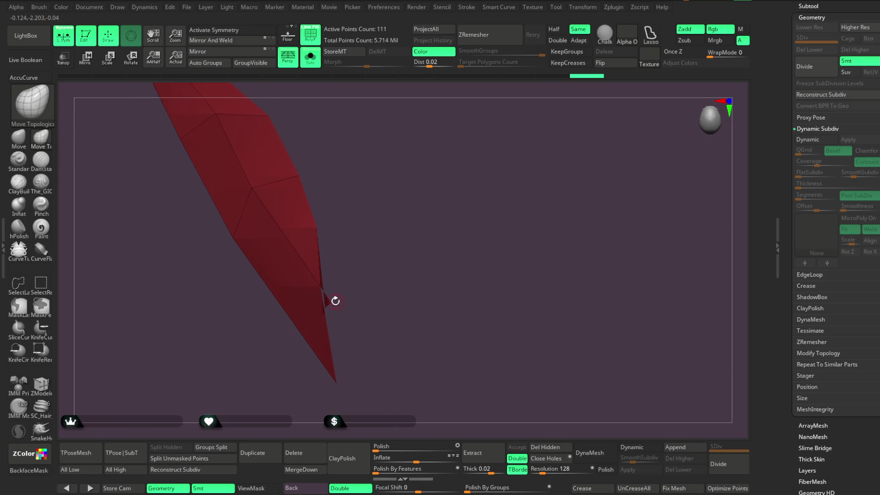
mouse_move(440, 309)
left_mouse_down()
mouse_move(409, 257)
mouse_move(379, 252)
mouse_move(424, 300)
mouse_move(364, 275)
mouse_move(312, 228)
left_mouse_up()
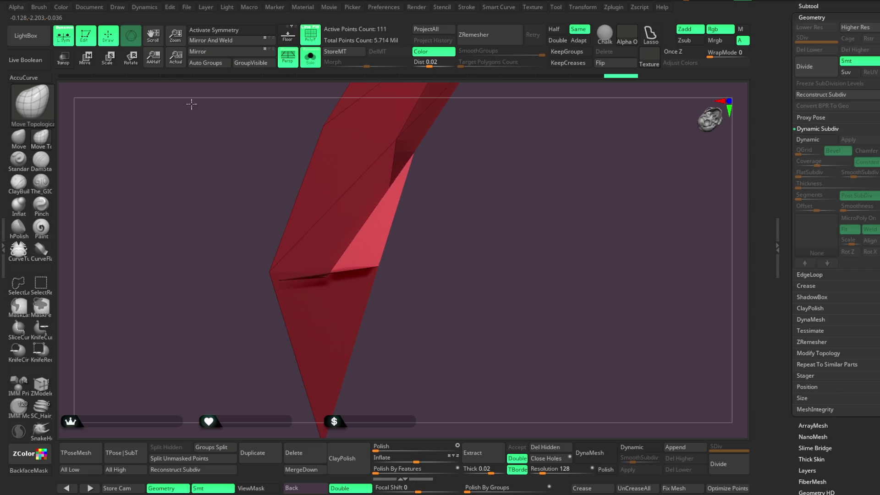
left_click_drag(308, 261, 171, 98)
mouse_move(443, 232)
left_mouse_down()
mouse_move(455, 214)
mouse_move(459, 230)
left_mouse_up()
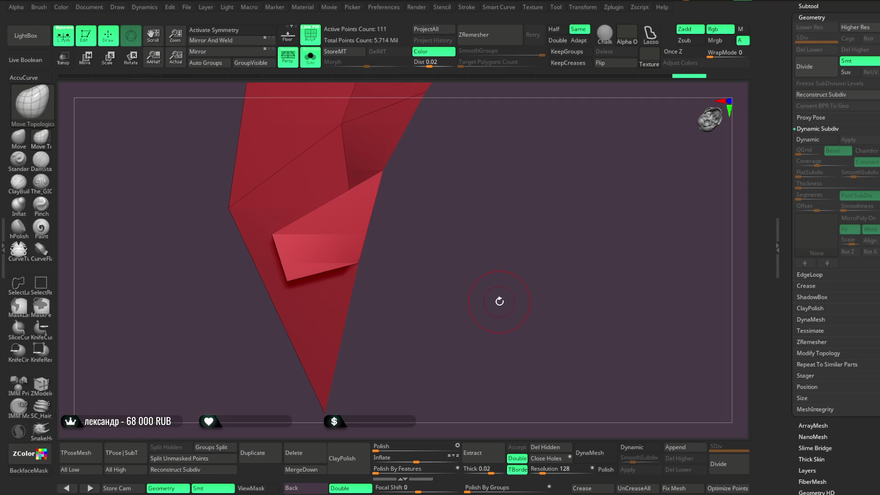
Delete two stray tip polygons with ZModeler and turn Solo off to show the full character.
left_click(41, 384)
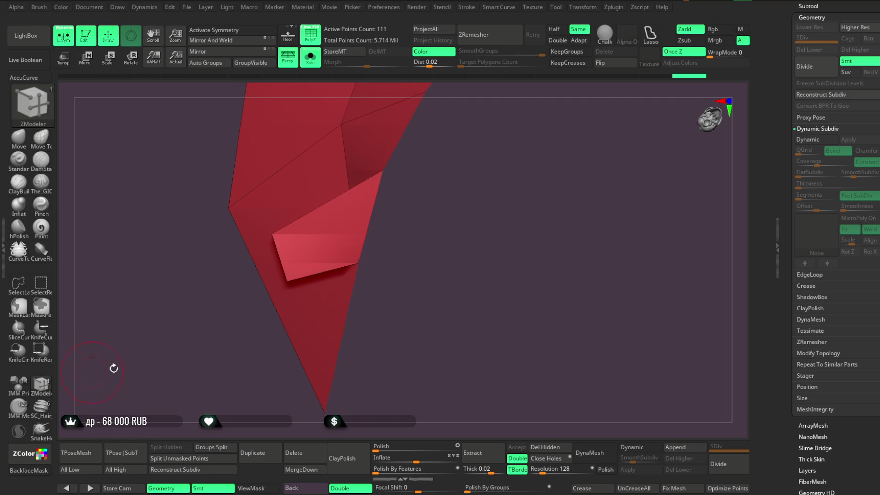
left_click(330, 230)
mouse_move(436, 232)
left_mouse_down()
mouse_move(434, 202)
mouse_move(424, 212)
mouse_move(441, 138)
mouse_move(424, 243)
mouse_move(435, 206)
mouse_move(277, 343)
mouse_move(316, 228)
left_mouse_up()
left_click(328, 187)
left_click_drag(385, 187, 345, 242)
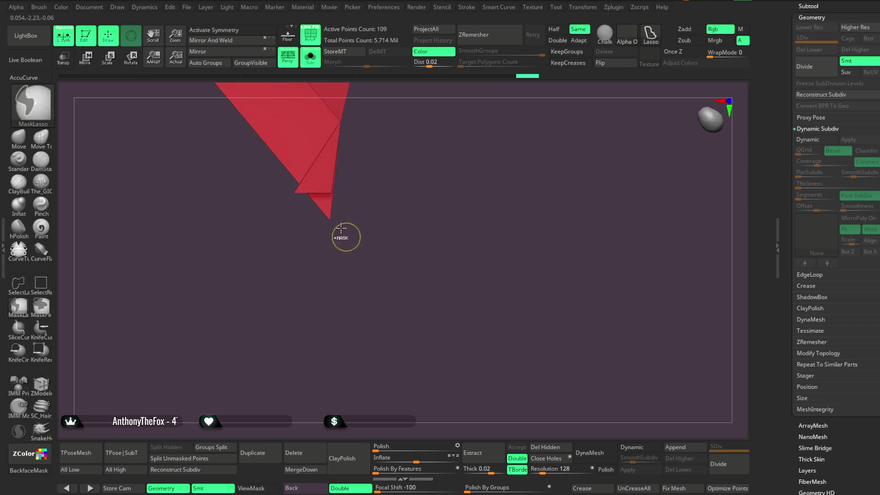
mouse_move(398, 138)
left_mouse_down()
mouse_move(416, 239)
mouse_move(379, 259)
mouse_move(381, 327)
mouse_move(397, 238)
mouse_move(407, 225)
left_mouse_up()
left_click(311, 57)
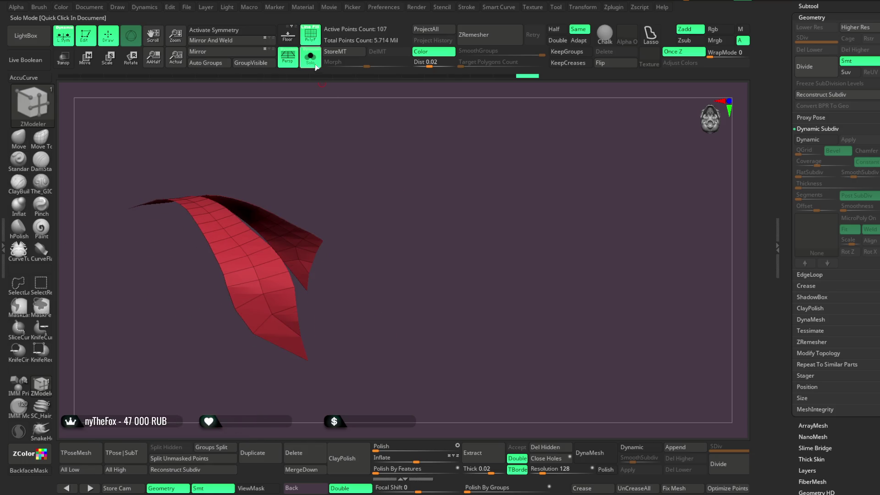
mouse_move(521, 291)
left_mouse_down()
mouse_move(504, 275)
mouse_move(523, 363)
left_mouse_up()
Give the strap a slight dynamic thickness with SmoothSubdiv 0, bake it, and re-enable Dynamic.
left_click(638, 447)
left_click_drag(629, 459, 619, 460)
left_click_drag(799, 184, 812, 187)
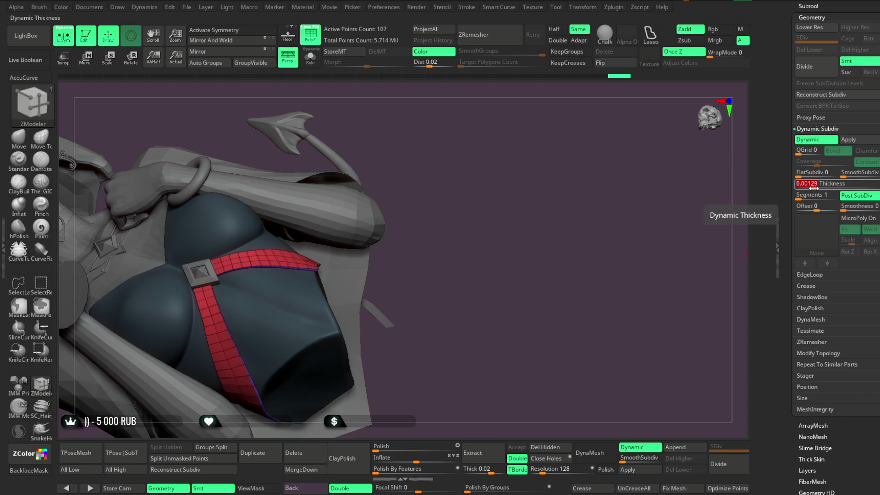
left_click(853, 141)
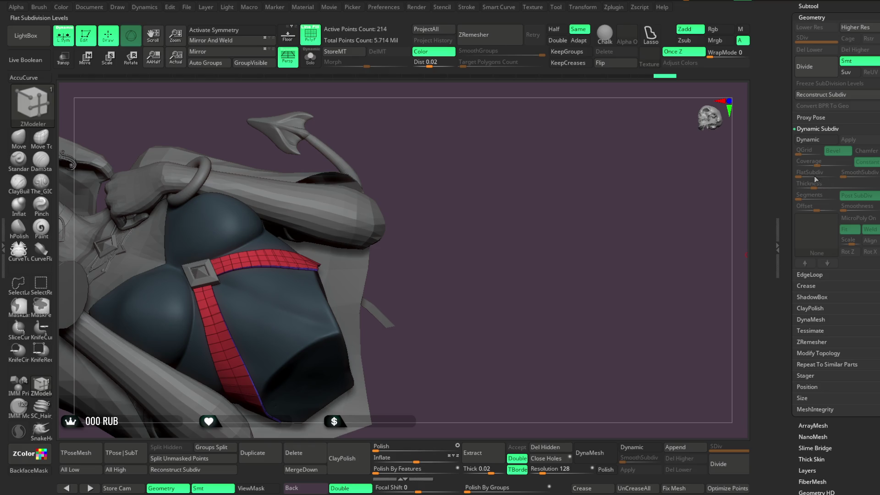
left_click(808, 141)
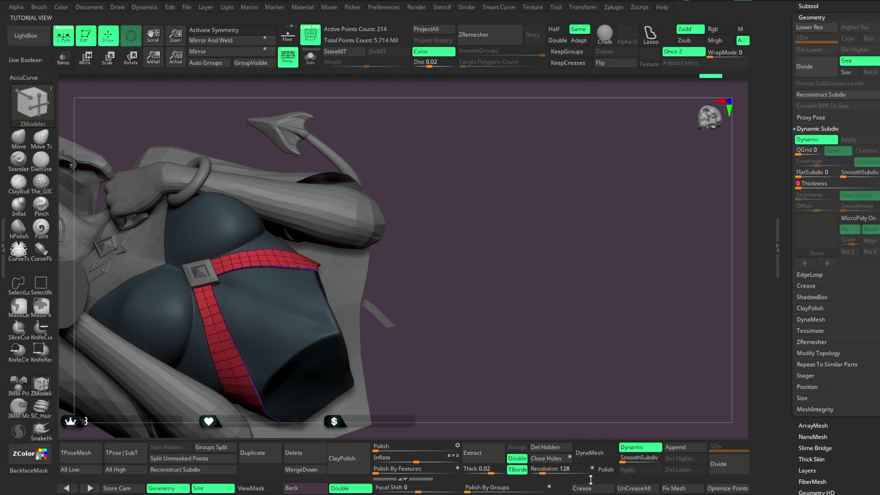
mouse_move(470, 294)
left_mouse_down()
mouse_move(481, 262)
mouse_move(455, 309)
mouse_move(480, 255)
mouse_move(479, 293)
mouse_move(480, 278)
mouse_move(478, 287)
mouse_move(458, 237)
left_mouse_up()
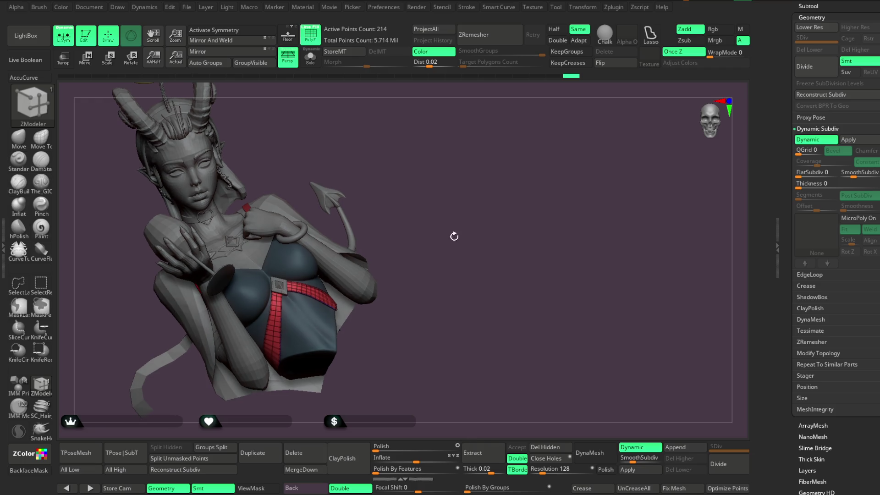
Turn off the PolyF wireframe and face the bust forward.
left_click(311, 35)
mouse_move(421, 196)
left_mouse_down()
mouse_move(416, 180)
mouse_move(432, 161)
mouse_move(466, 161)
mouse_move(463, 178)
mouse_move(484, 214)
left_mouse_up()
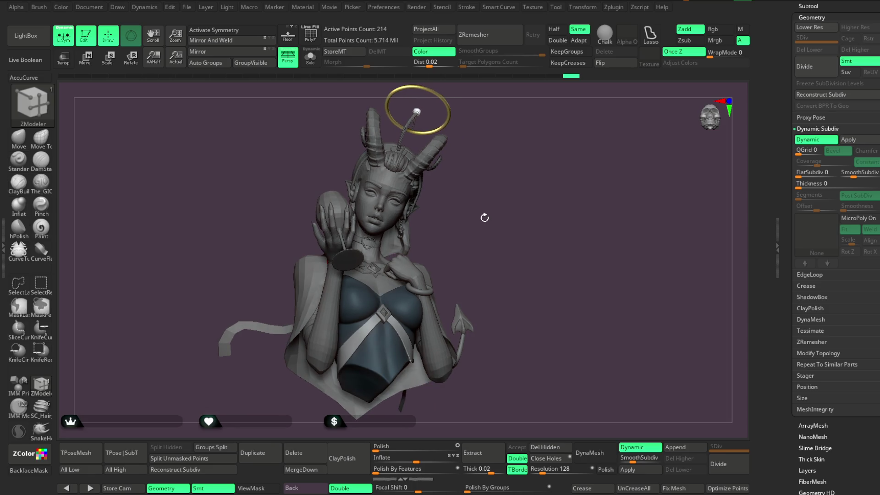
left_click_drag(484, 222, 491, 208)
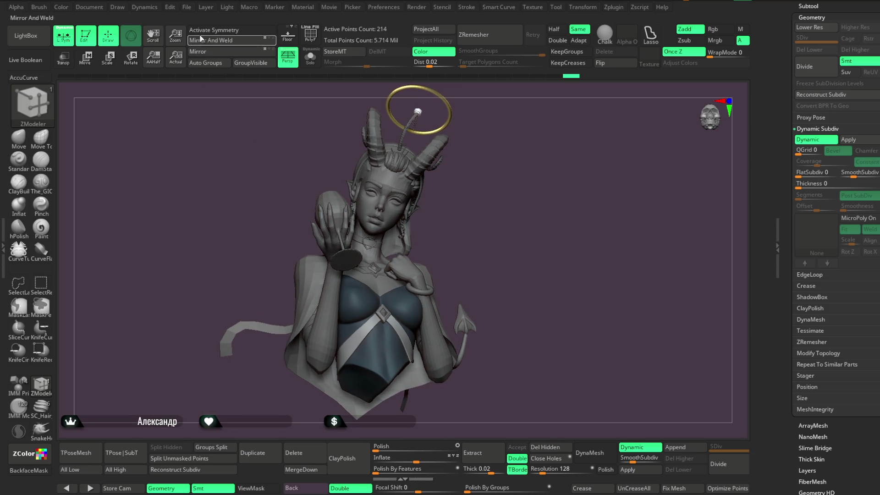
Save the project with Ctrl+S and expand the Subtool list.
left_click(187, 7)
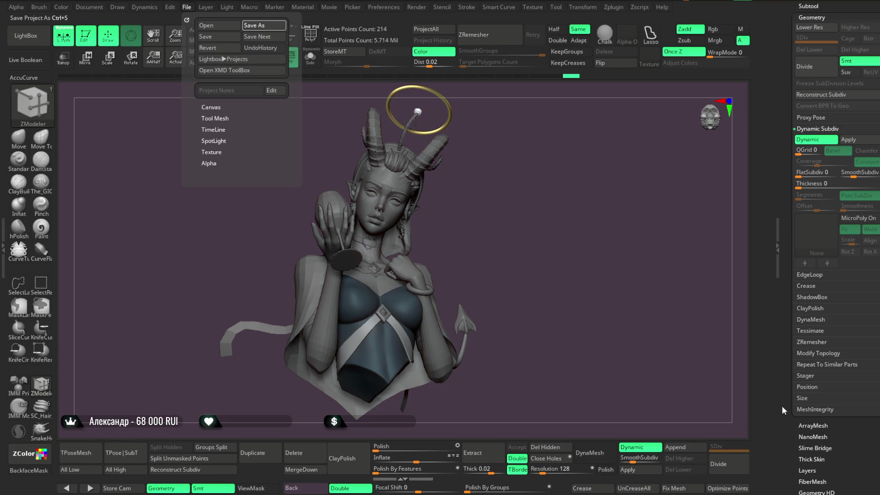
key("ctrl+s")
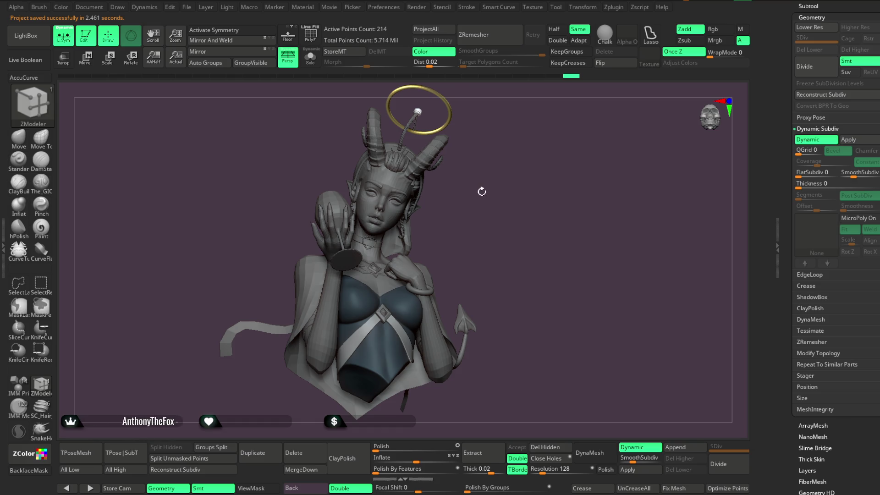
scroll(504, 210, "up", 5)
scroll(848, 143, "up", 3)
left_click(808, 99)
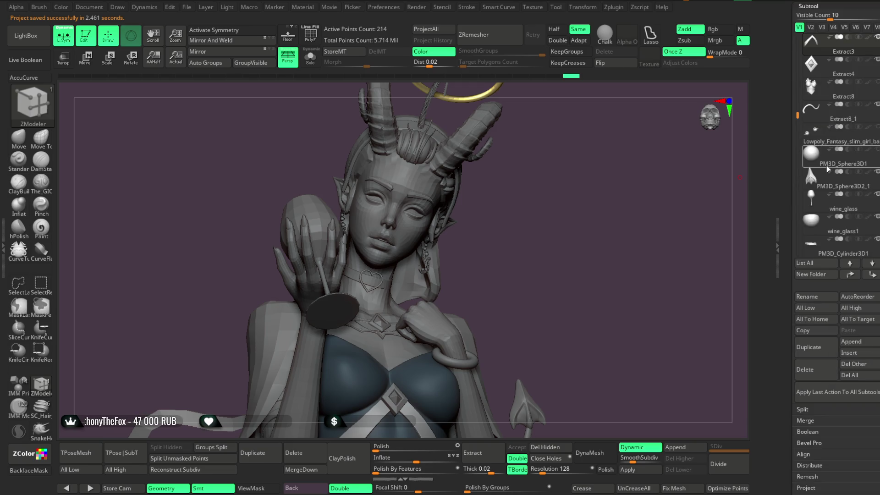
Solo the eye subtool, hide the eye spheres with SelectRect, and Split Hidden to separate the lashes.
left_click(835, 143)
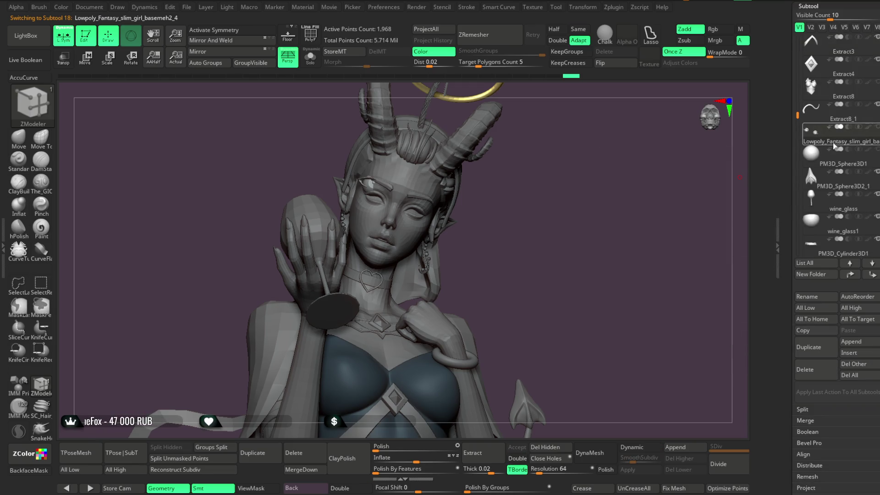
mouse_move(515, 188)
left_mouse_down("alt")
mouse_move(581, 249)
mouse_move(578, 328)
mouse_move(566, 229)
left_mouse_up("alt")
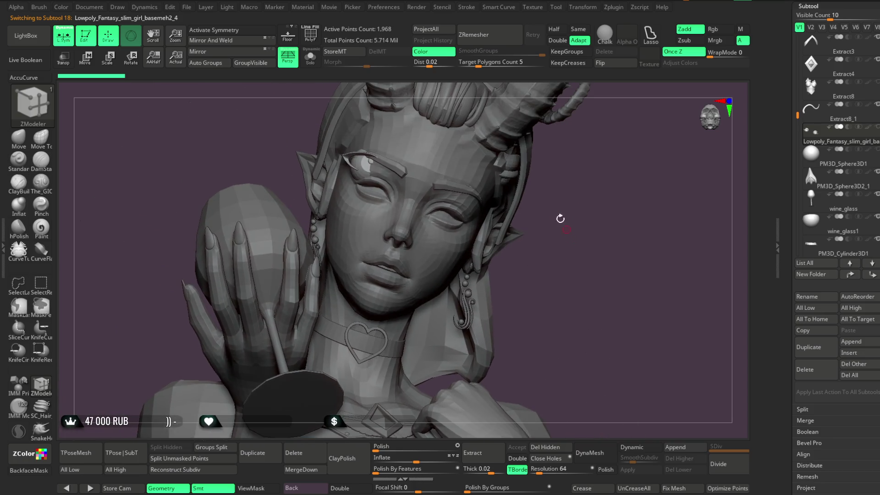
left_click(310, 57)
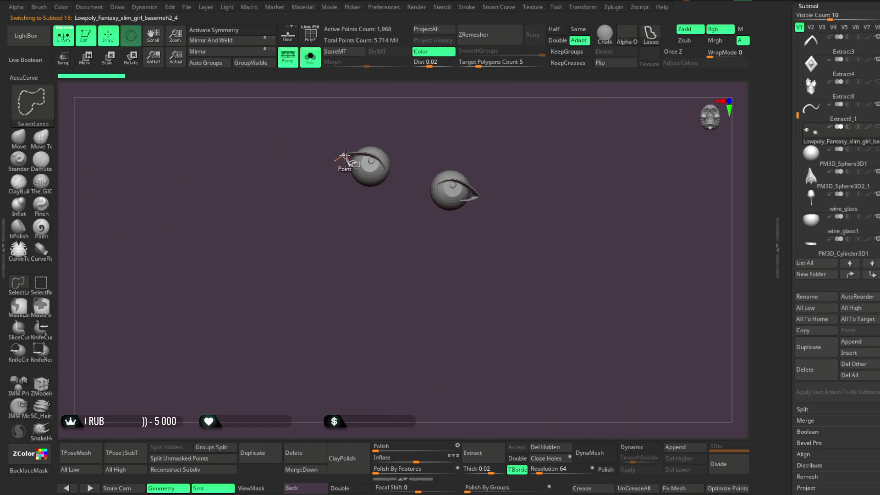
left_click(40, 283)
left_click(350, 160, "ctrl+shift")
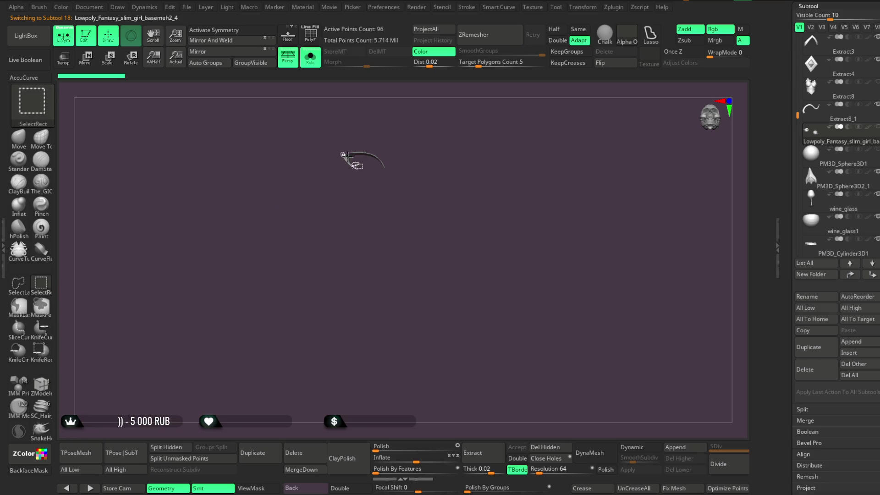
left_click(511, 173, "ctrl+shift")
left_click(478, 194, "ctrl+shift")
left_click_drag(520, 212, 534, 202)
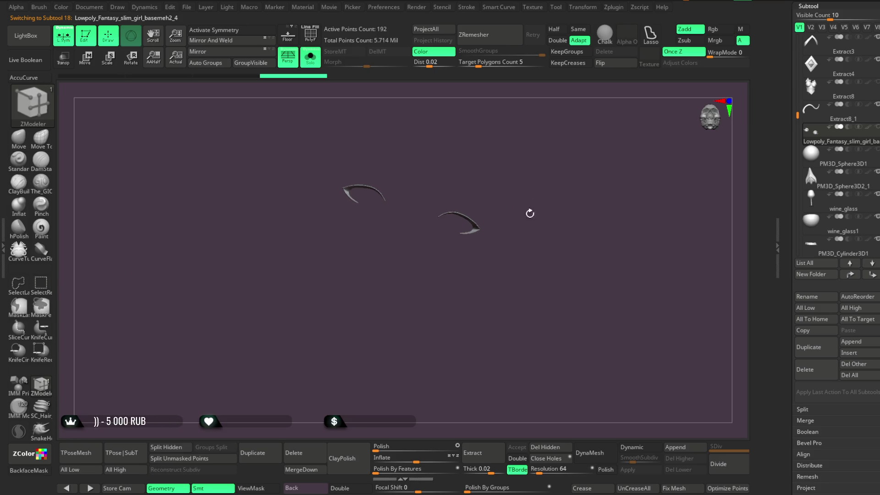
left_click(190, 445)
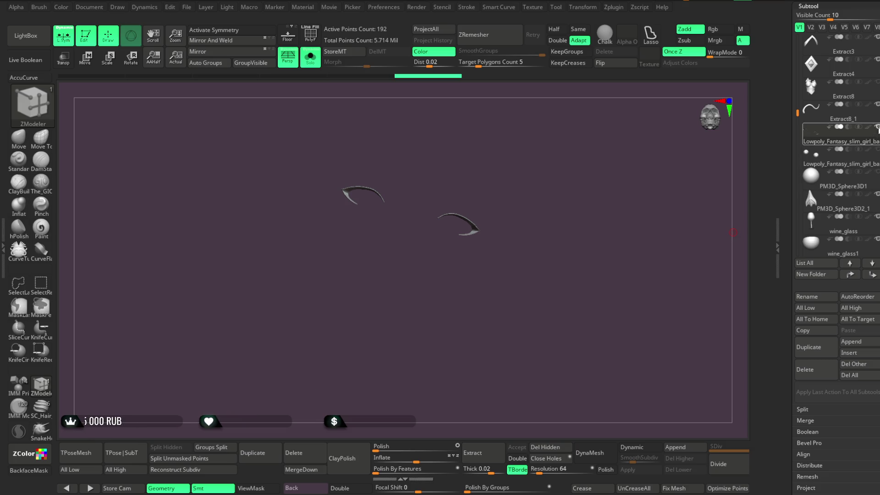
Turn Solo off and switch to Move, looking down on the head.
left_click(316, 63)
left_click_drag(593, 206, 591, 221)
left_click(92, 62)
mouse_move(536, 249)
left_mouse_down()
mouse_move(542, 271)
mouse_move(536, 240)
mouse_move(570, 379)
mouse_move(565, 243)
mouse_move(564, 337)
mouse_move(600, 151)
mouse_move(674, 250)
mouse_move(612, 266)
left_mouse_up()
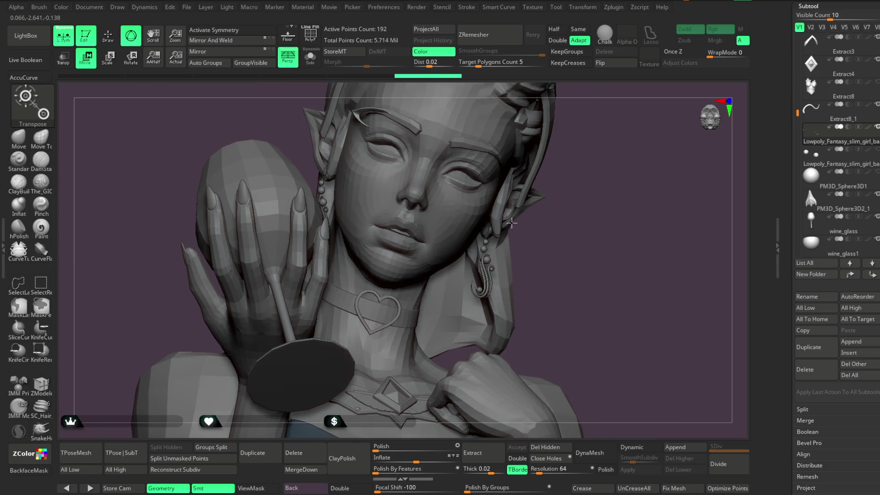
Rotate the lash piece with the Transpose gizmo and scale it down slightly to hug the eyelids.
left_click_drag(569, 159, 508, 211)
left_click(367, 171)
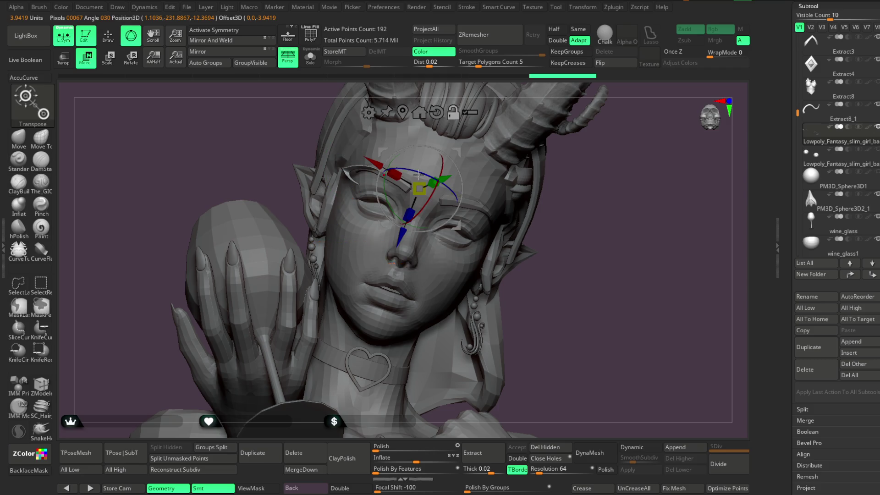
left_click_drag(409, 170, 411, 171)
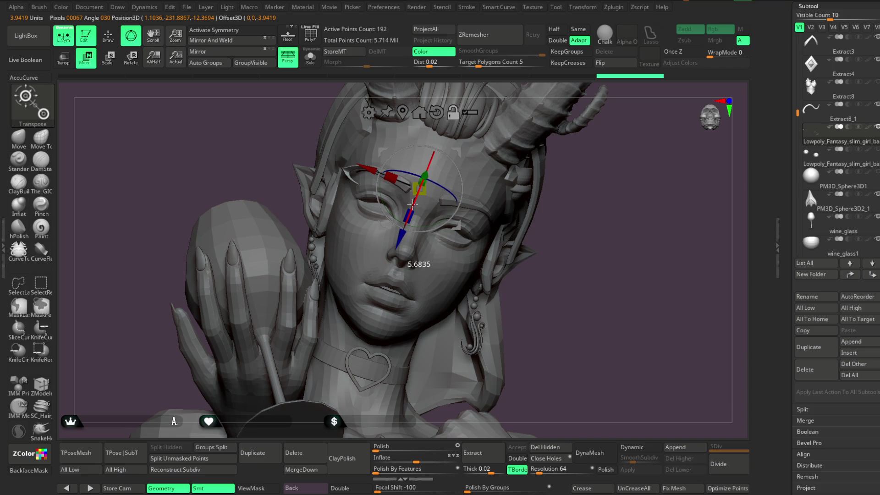
scroll(590, 193, "up", 2)
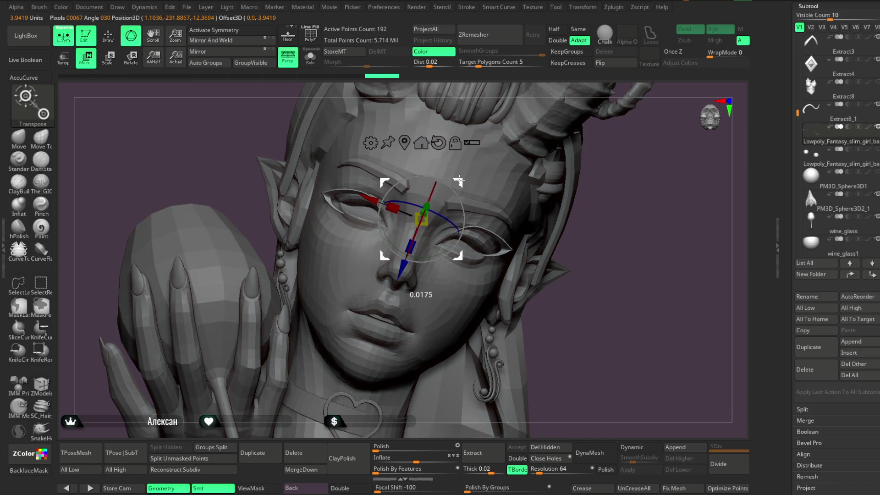
left_click_drag(620, 196, 596, 202)
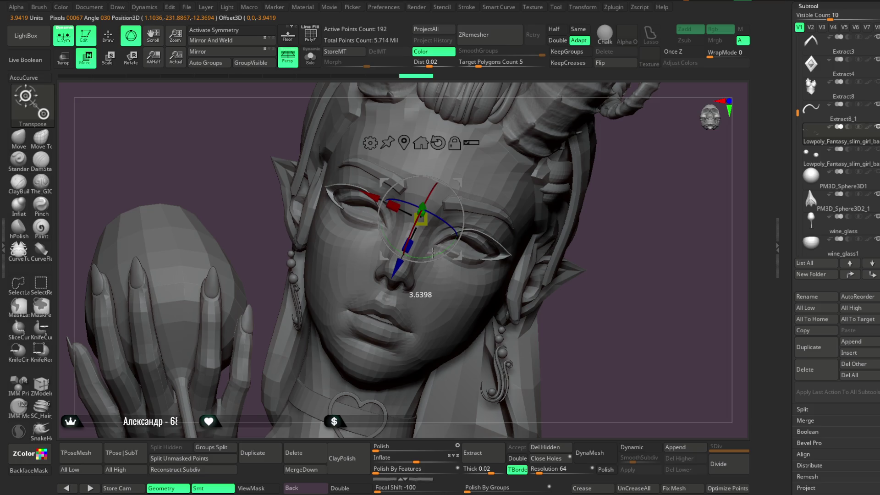
mouse_move(420, 218)
left_mouse_down()
mouse_move(418, 211)
mouse_move(421, 219)
left_mouse_up()
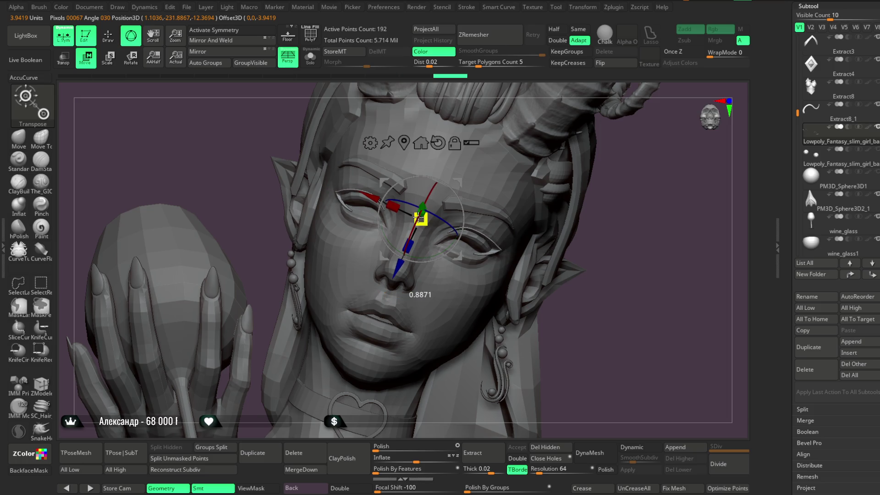
mouse_move(639, 187)
left_mouse_down()
mouse_move(595, 206)
mouse_move(638, 193)
mouse_move(628, 197)
left_mouse_up()
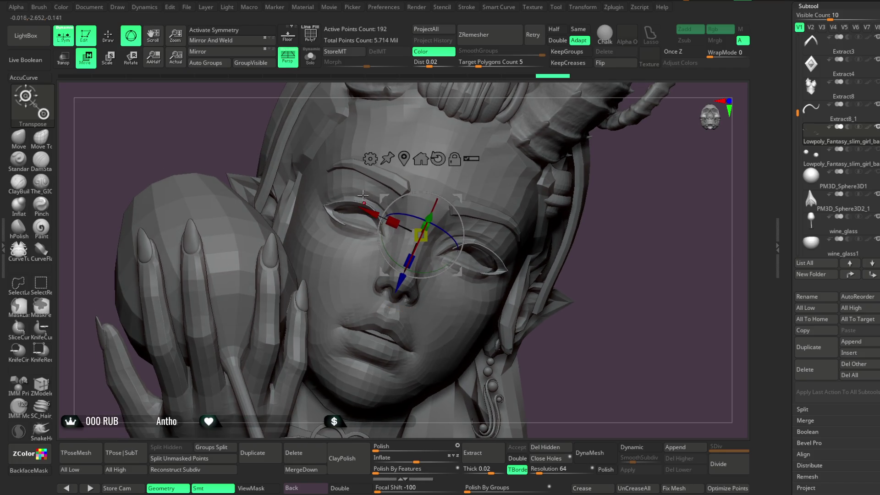
left_click(118, 43)
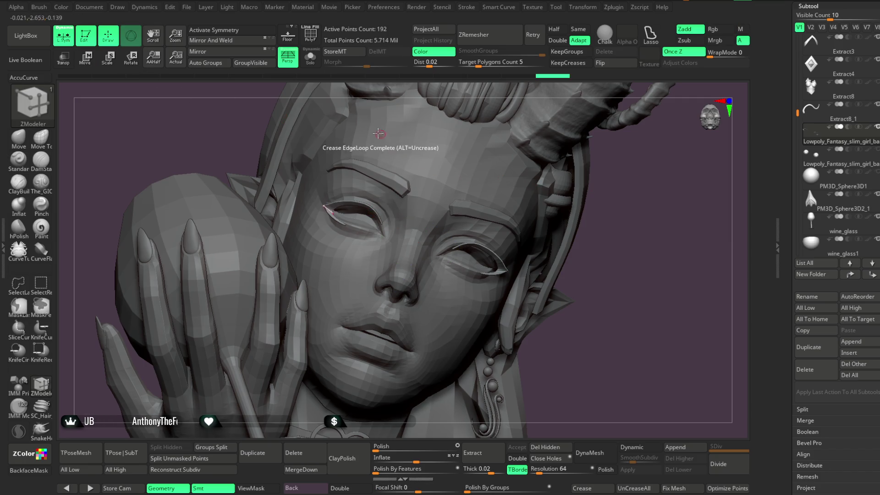
left_click_drag(796, 109, 808, 38)
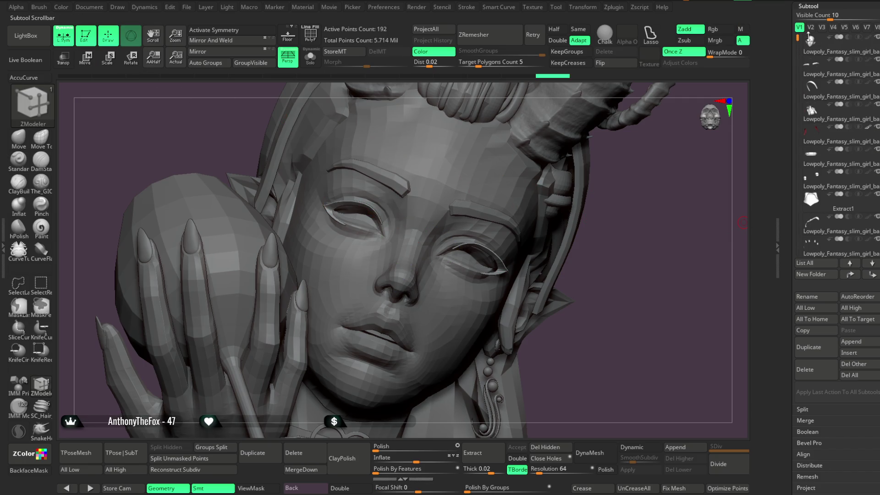
MergeDown the lash piece into the face subtool, bringing it to 3,004 active points.
left_click(842, 56)
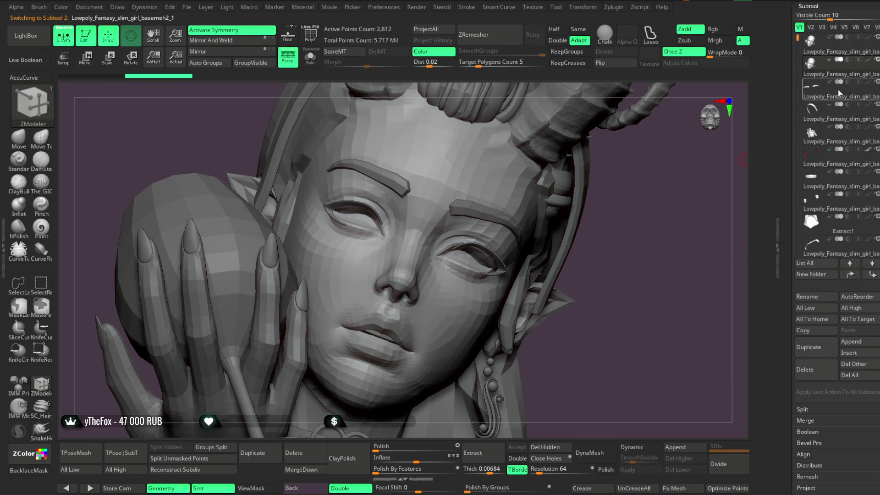
mouse_move(830, 168)
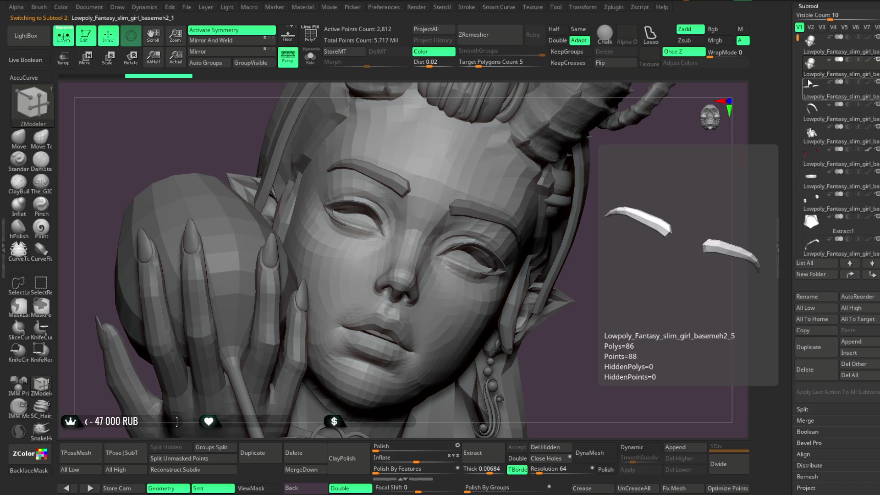
left_click_drag(798, 39, 797, 104)
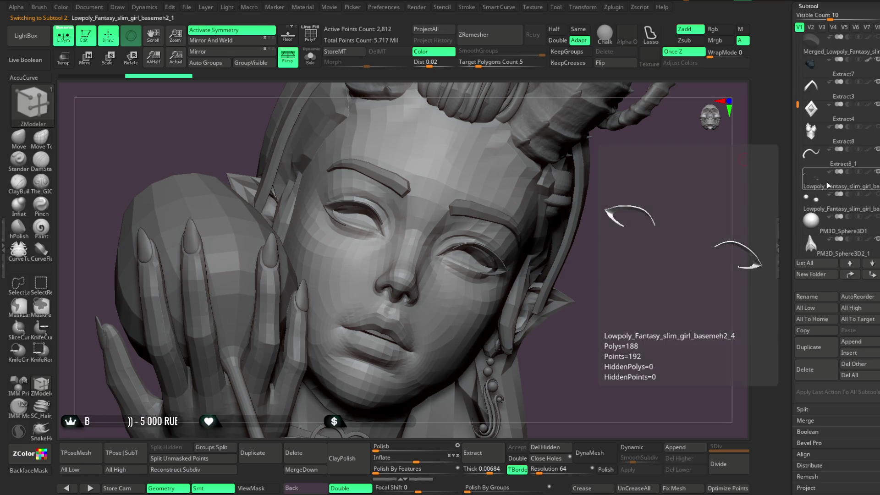
scroll(832, 49, "up", 10)
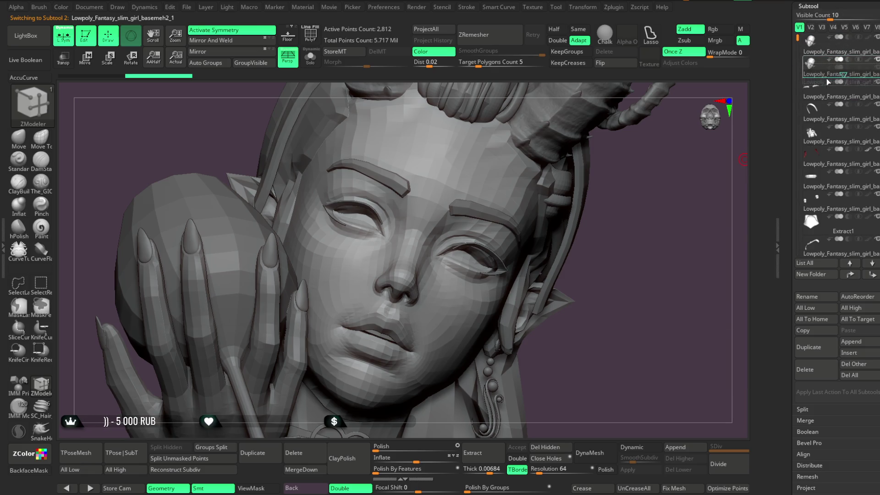
left_click(300, 470)
left_click(272, 482)
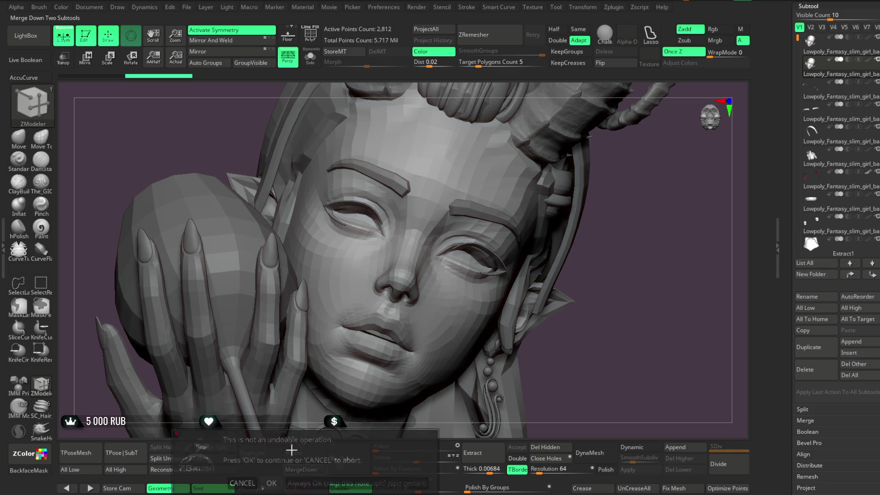
left_click(91, 64)
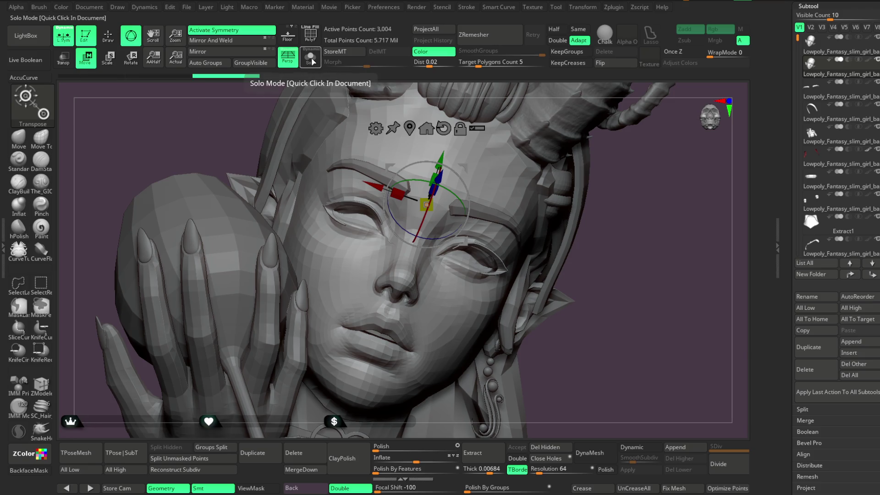
Isolate the lash piece by hiding the rest, then unsolo and undo it back to 192 points.
left_click(310, 57)
key("q")
key("ctrl+shift")
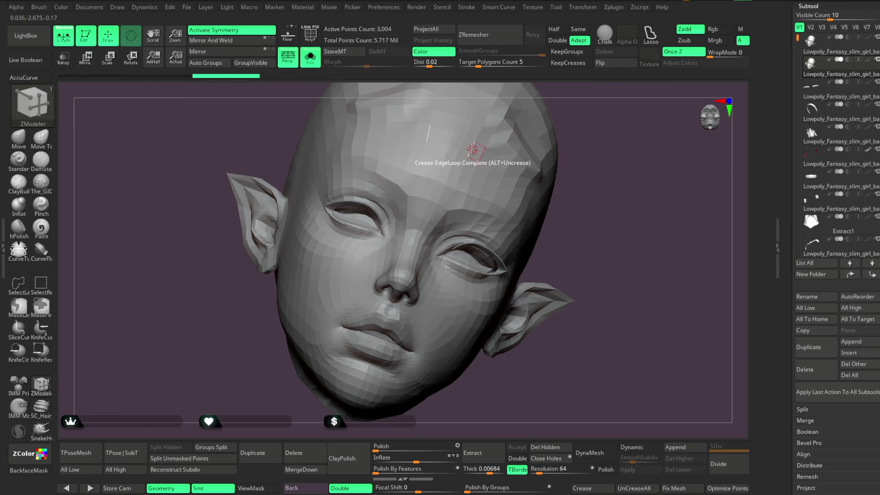
left_click(46, 283)
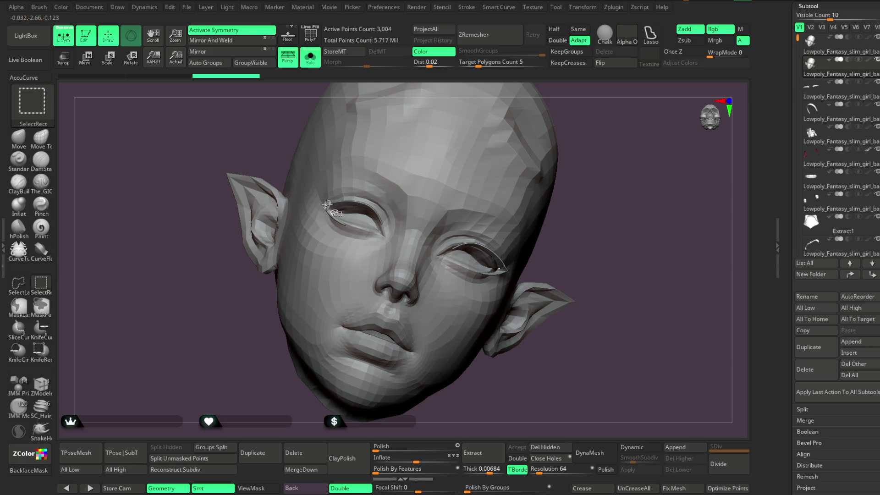
left_click(327, 205, "ctrl+shift")
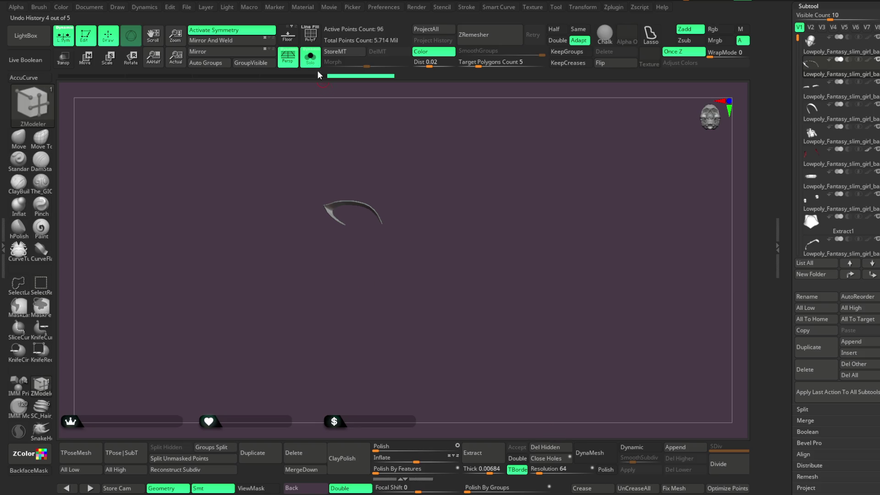
left_click(310, 57)
left_click(428, 76)
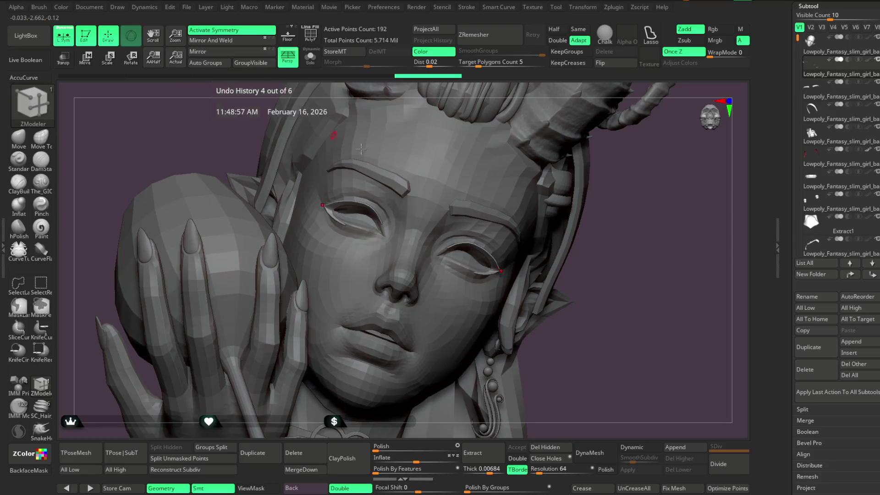
With a larger Move brush, pull the eyelid strip upward so it follows the lid.
right_click_drag(625, 220, 625, 250, "ctrl")
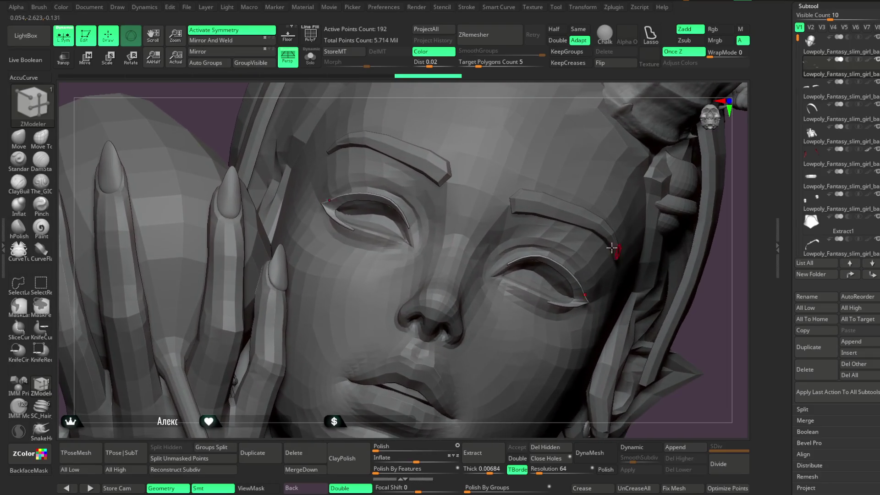
left_click(18, 138)
key("space")
left_click_drag(412, 181, 463, 181)
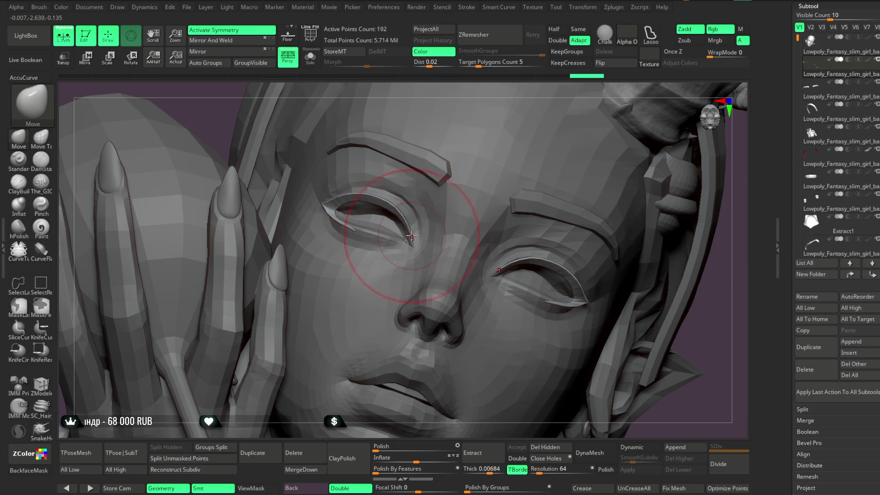
left_click_drag(708, 284, 496, 244)
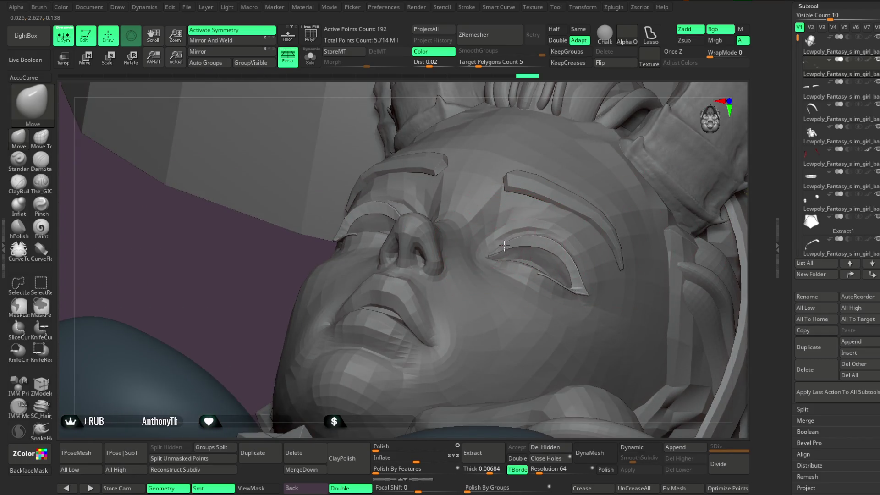
mouse_move(504, 246)
right_mouse_down()
mouse_move(590, 118)
mouse_move(589, 152)
mouse_move(542, 235)
right_mouse_up()
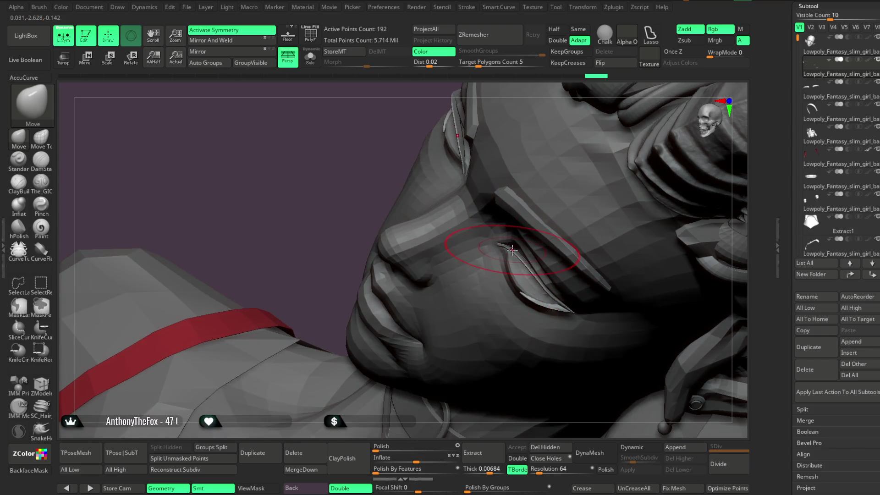
left_click_drag(512, 250, 538, 276)
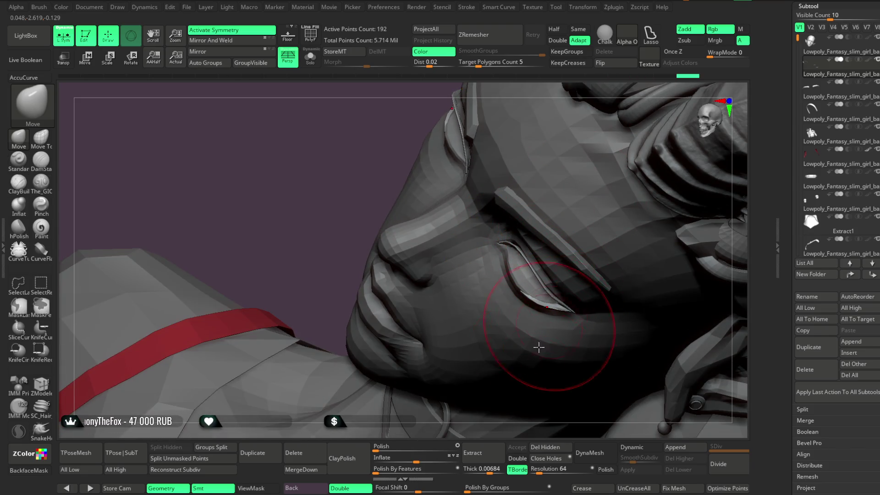
mouse_move(556, 426)
right_mouse_down()
mouse_move(512, 344)
mouse_move(566, 309)
right_mouse_up()
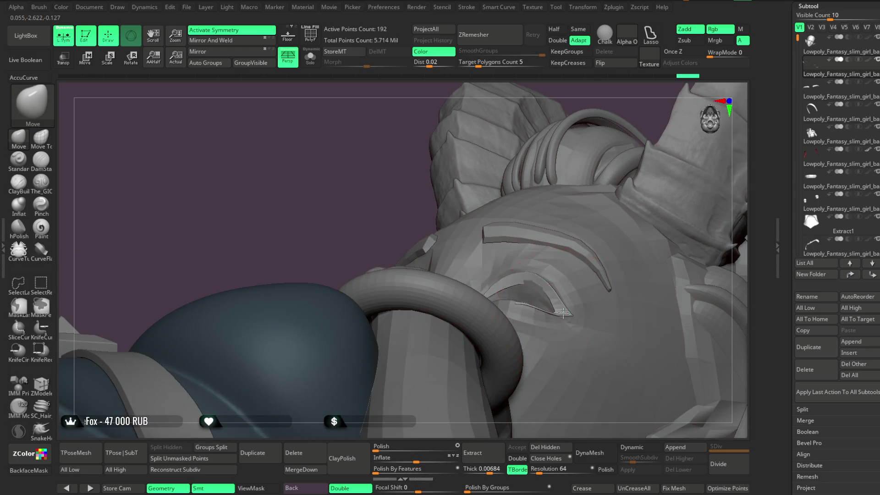
left_click_drag(563, 314, 552, 262)
With a smaller brush, pull the strip's outer corner up and outward into a winged tip.
mouse_move(581, 88)
right_mouse_down()
mouse_move(608, 147)
mouse_move(649, 191)
mouse_move(642, 183)
mouse_move(605, 201)
mouse_move(600, 212)
mouse_move(625, 193)
mouse_move(324, 304)
right_mouse_up()
key("space")
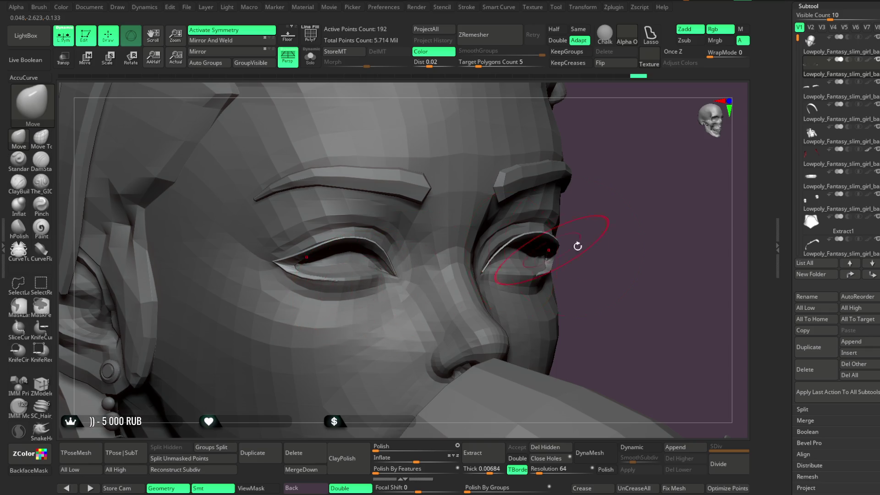
mouse_move(578, 246)
right_mouse_down("ctrl")
mouse_move(648, 216)
mouse_move(397, 215)
mouse_move(383, 234)
right_mouse_up("ctrl")
key("space")
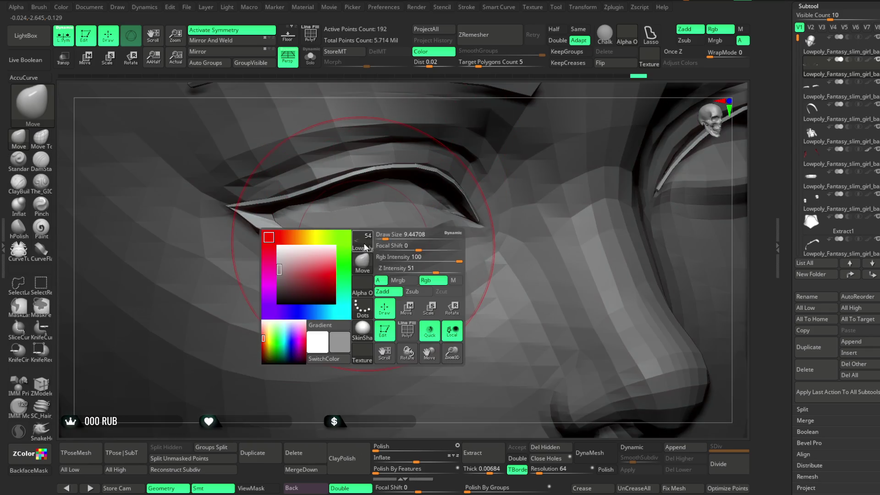
left_click_drag(389, 234, 383, 234)
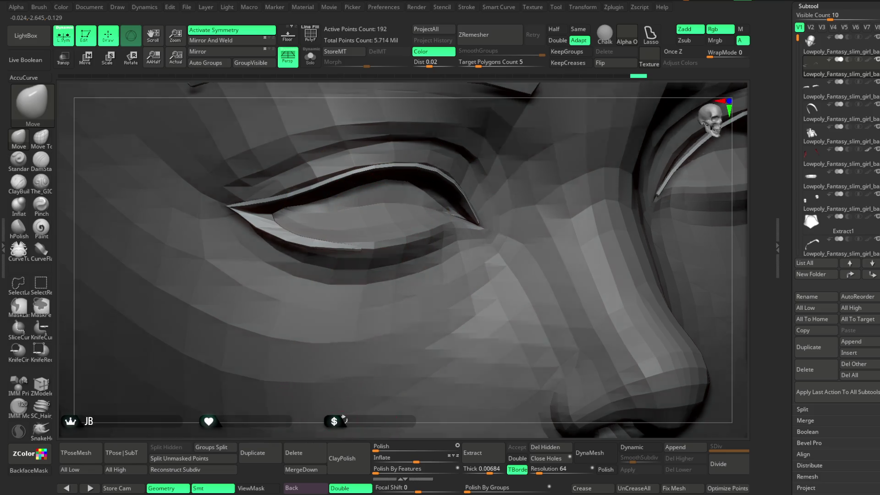
right_click_drag(342, 403, 369, 236, "ctrl")
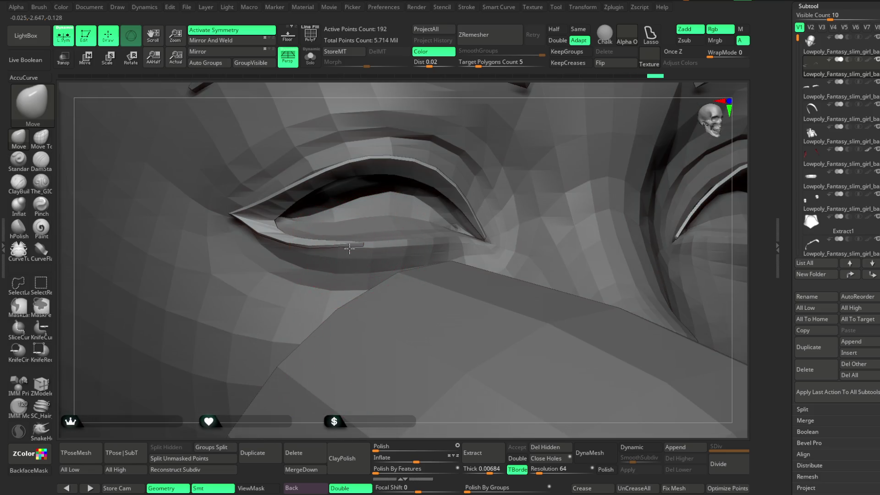
right_click_drag(447, 108, 310, 247)
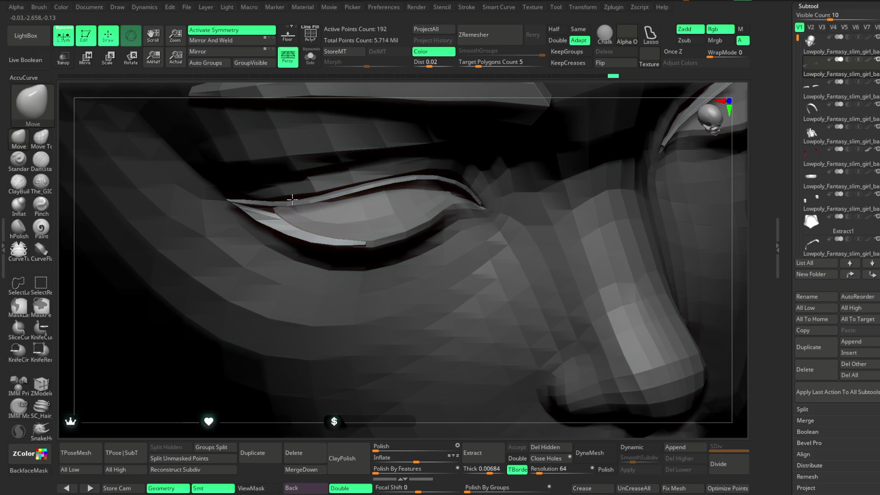
mouse_move(497, 84)
left_mouse_down()
mouse_move(648, 83)
mouse_move(458, 91)
mouse_move(441, 119)
mouse_move(442, 150)
left_mouse_up()
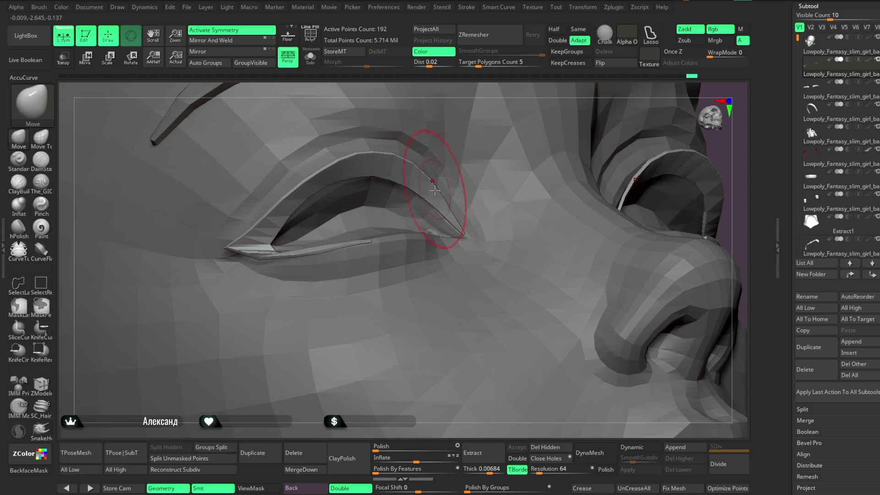
mouse_move(492, 83)
left_mouse_down()
mouse_move(466, 165)
mouse_move(424, 207)
mouse_move(460, 145)
mouse_move(419, 186)
mouse_move(438, 230)
left_mouse_up()
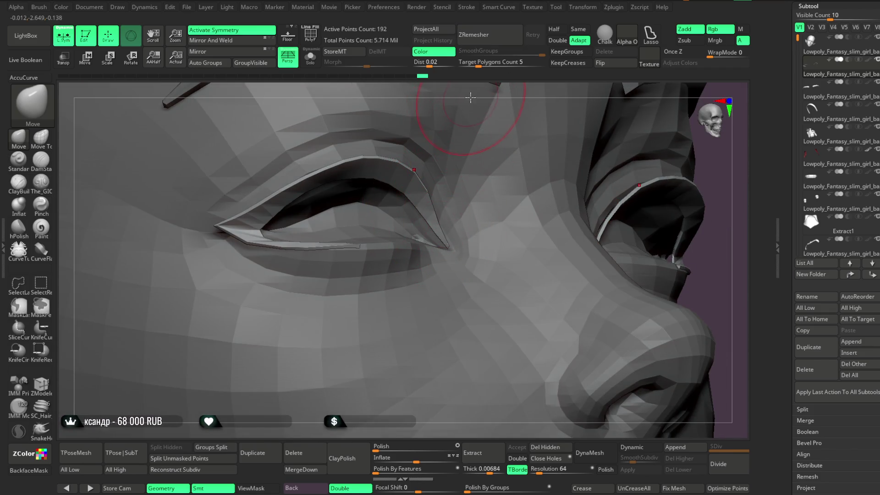
left_click_drag(471, 98, 486, 110)
mouse_move(214, 228)
left_mouse_down()
mouse_move(200, 214)
mouse_move(233, 229)
left_mouse_up()
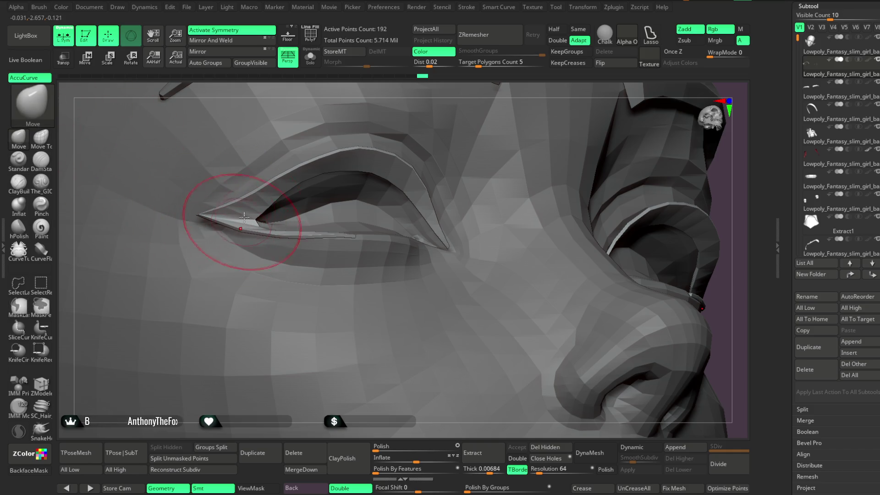
Nudge the lash strip's outer tips and upper edge from several angles around the eye.
mouse_move(259, 78)
left_mouse_down()
mouse_move(324, 71)
mouse_move(382, 83)
left_mouse_up()
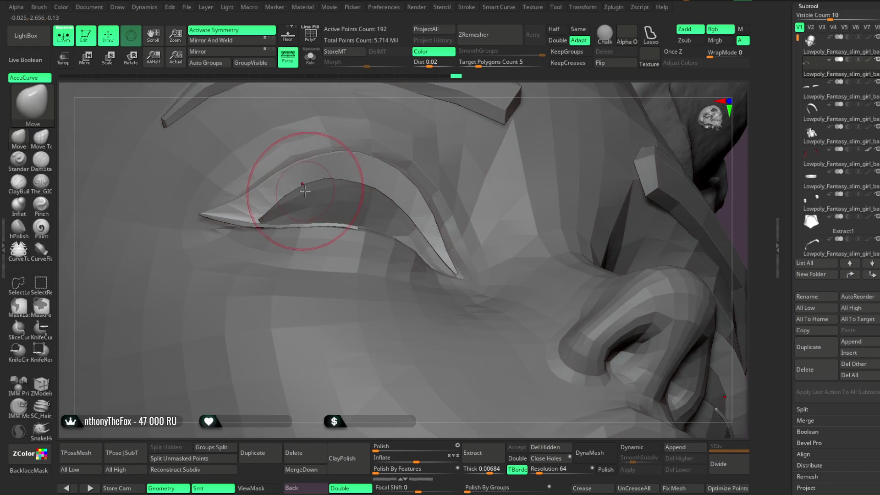
key("space")
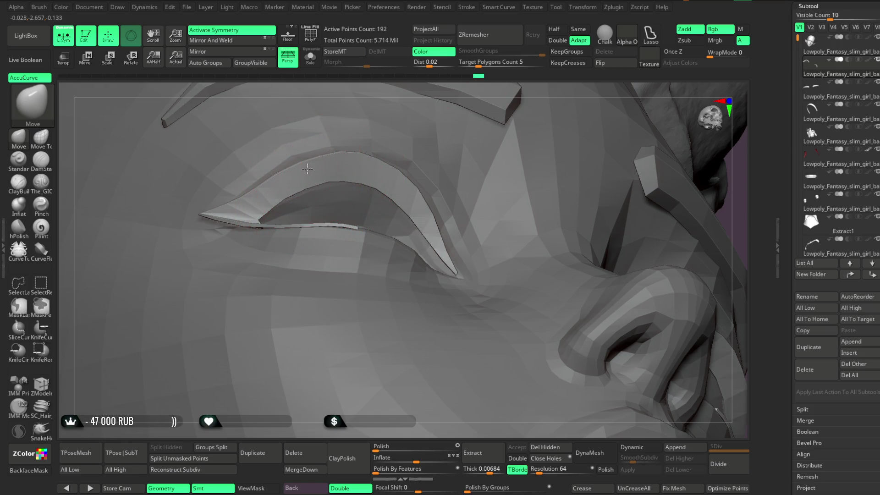
left_click_drag(360, 89, 355, 79)
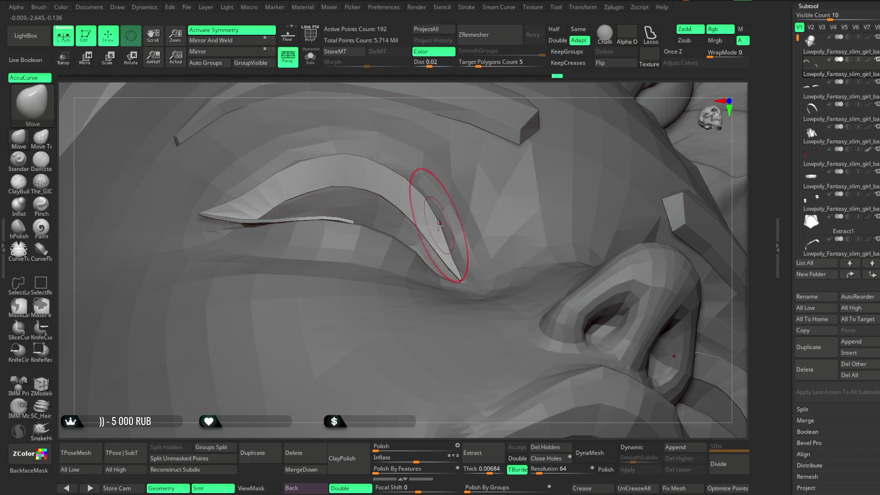
left_click_drag(483, 96, 484, 148)
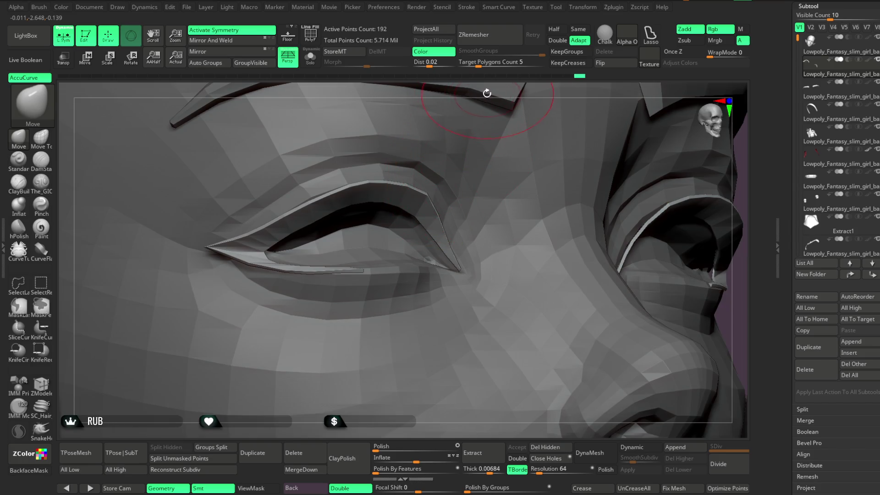
right_click_drag(427, 192, 434, 189)
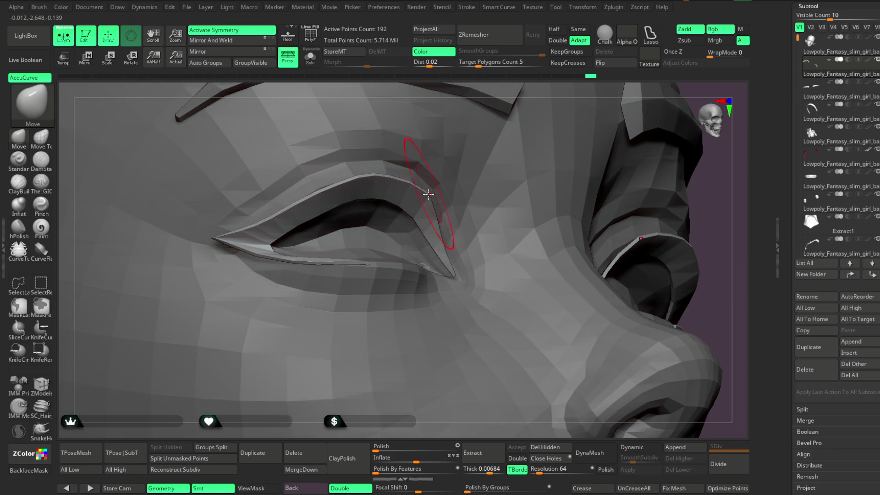
right_click_drag(458, 121, 396, 183)
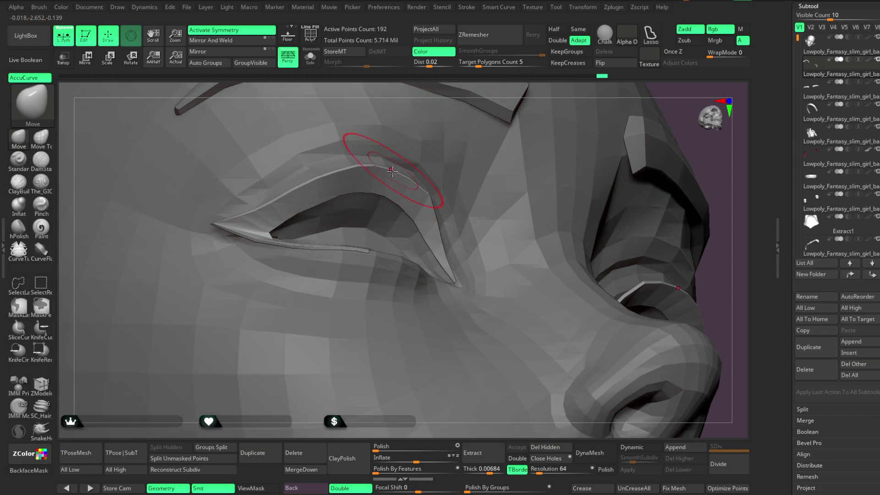
mouse_move(465, 118)
right_mouse_down()
mouse_move(476, 96)
mouse_move(538, 149)
mouse_move(540, 135)
mouse_move(520, 158)
right_mouse_up()
mouse_move(383, 201)
right_mouse_down()
mouse_move(433, 183)
mouse_move(315, 180)
right_mouse_up()
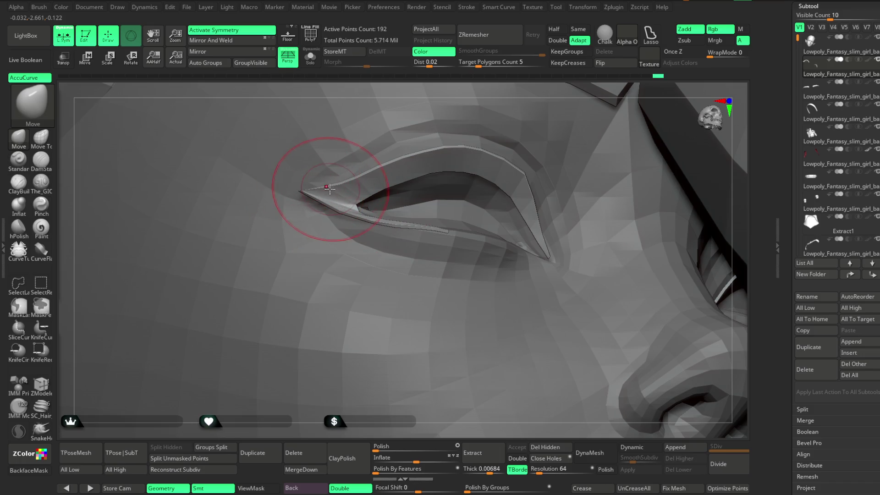
right_click_drag(413, 89, 329, 188)
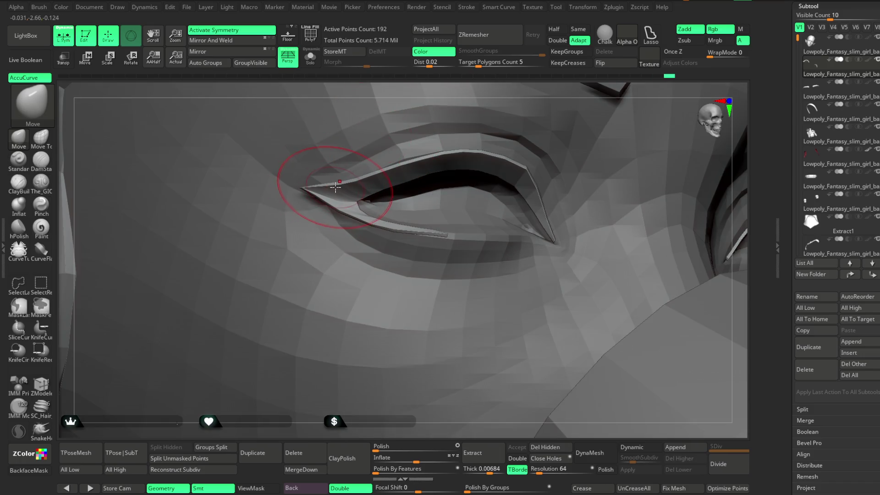
mouse_move(348, 228)
right_mouse_down("alt")
mouse_move(304, 393)
mouse_move(334, 288)
mouse_move(555, 163)
mouse_move(541, 117)
mouse_move(546, 152)
mouse_move(599, 149)
mouse_move(546, 255)
mouse_move(577, 159)
right_mouse_up("alt")
mouse_move(521, 201)
right_mouse_down("alt")
mouse_move(585, 167)
mouse_move(723, 138)
mouse_move(493, 197)
right_mouse_up("alt")
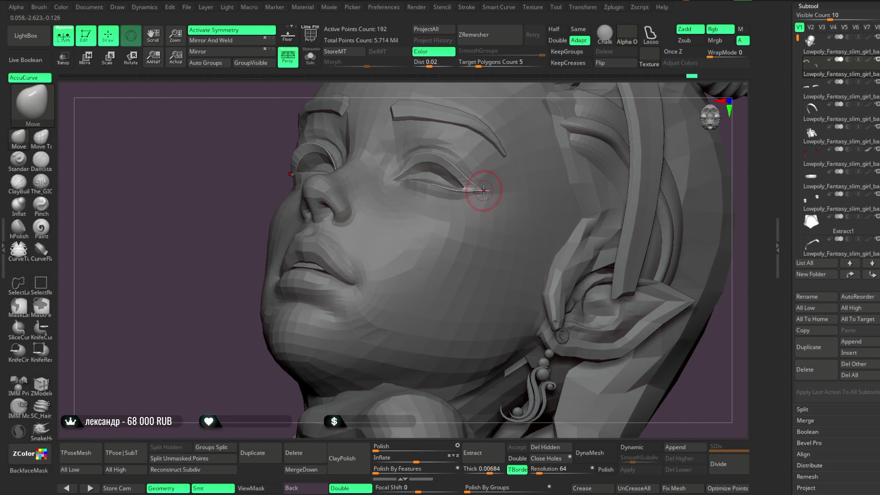
From below, drag the lash strip's lower edge down on both eyes under symmetry.
mouse_move(525, 110)
right_mouse_down("alt")
mouse_move(583, 123)
mouse_move(590, 161)
mouse_move(573, 178)
mouse_move(570, 154)
mouse_move(564, 169)
mouse_move(585, 157)
mouse_move(586, 203)
mouse_move(411, 236)
right_mouse_up("alt")
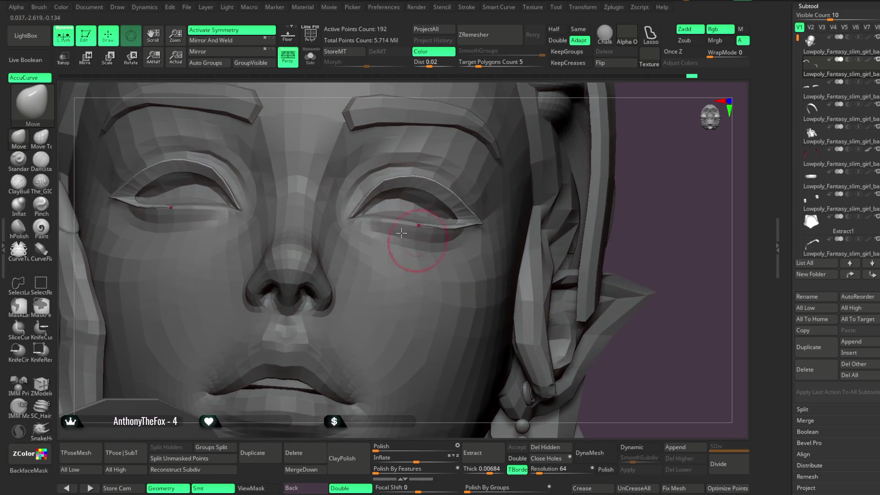
right_click_drag(501, 165, 467, 177)
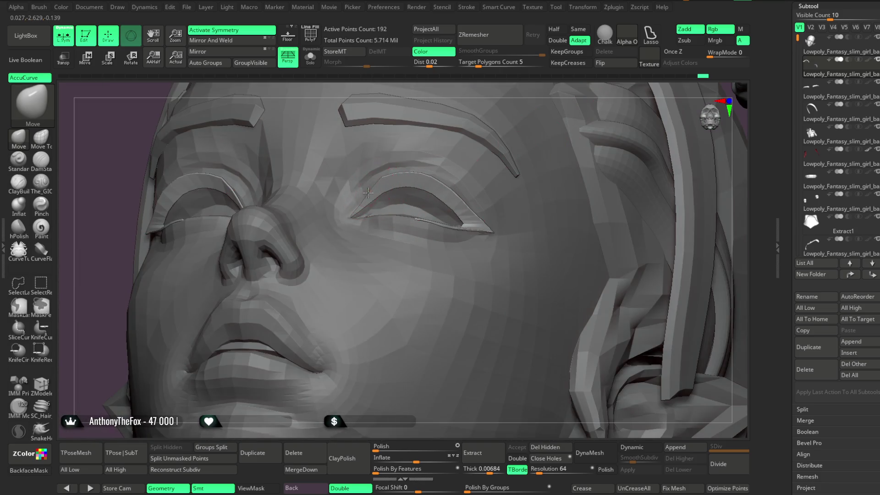
mouse_move(415, 177)
left_mouse_down()
mouse_move(408, 192)
mouse_move(426, 179)
mouse_move(459, 205)
left_mouse_up()
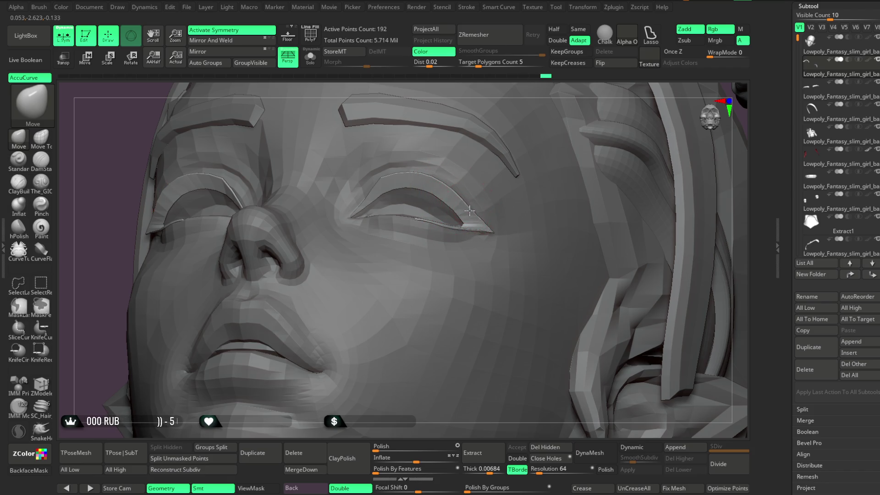
mouse_move(507, 128)
right_mouse_down()
mouse_move(550, 133)
mouse_move(615, 187)
mouse_move(604, 138)
mouse_move(601, 200)
mouse_move(591, 142)
mouse_move(576, 196)
mouse_move(564, 163)
mouse_move(559, 179)
right_mouse_up()
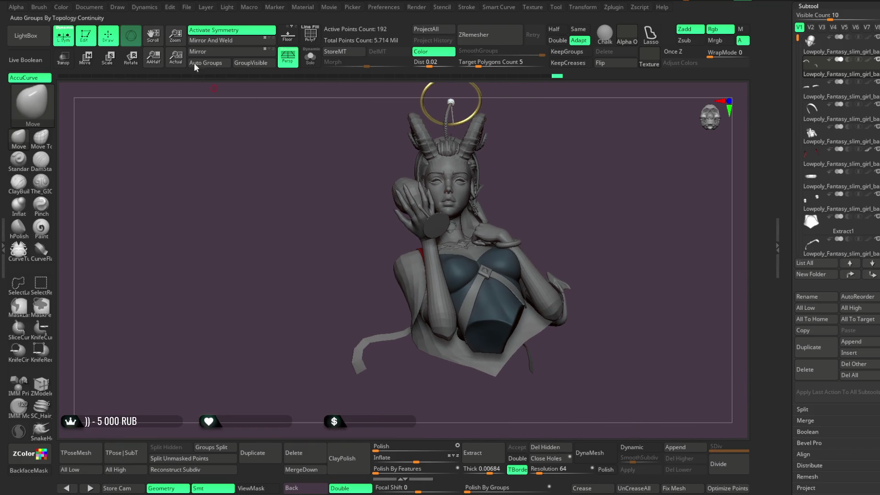
left_click(186, 7)
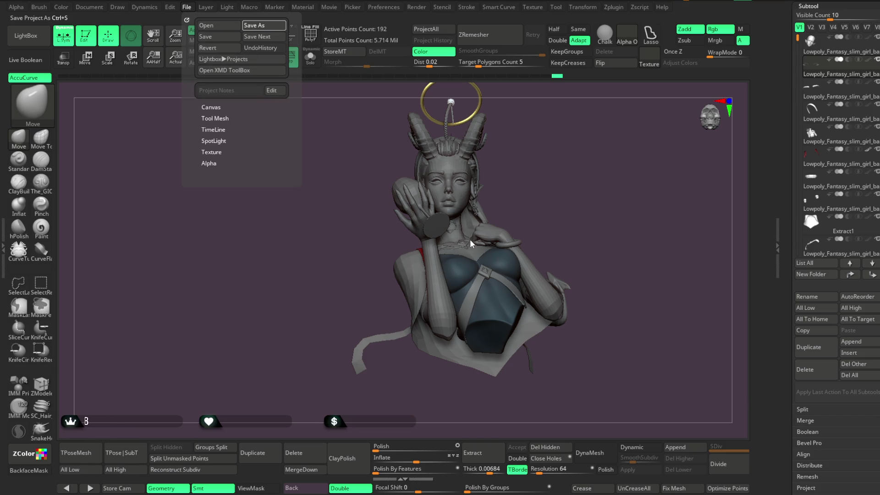
Save the bust with the reshaped eyelids to a new project file.
key("ctrl+s")
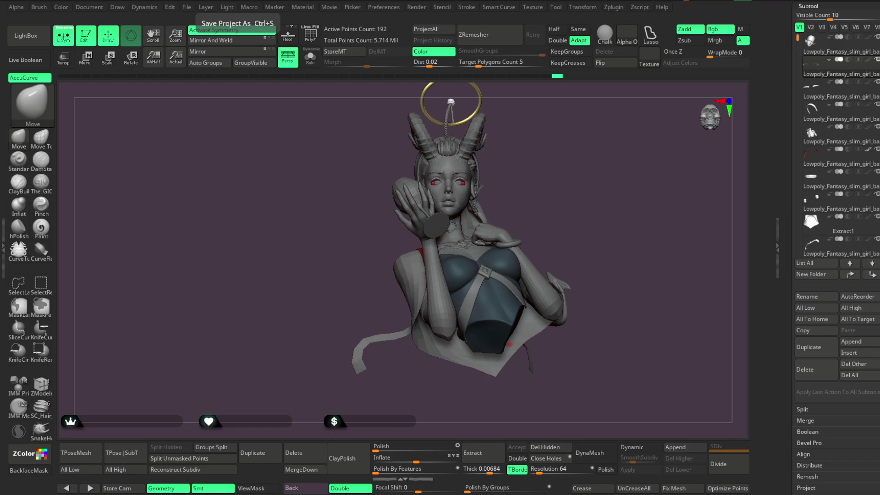
mouse_move(608, 247)
left_mouse_down()
mouse_move(568, 257)
mouse_move(608, 254)
left_mouse_up()
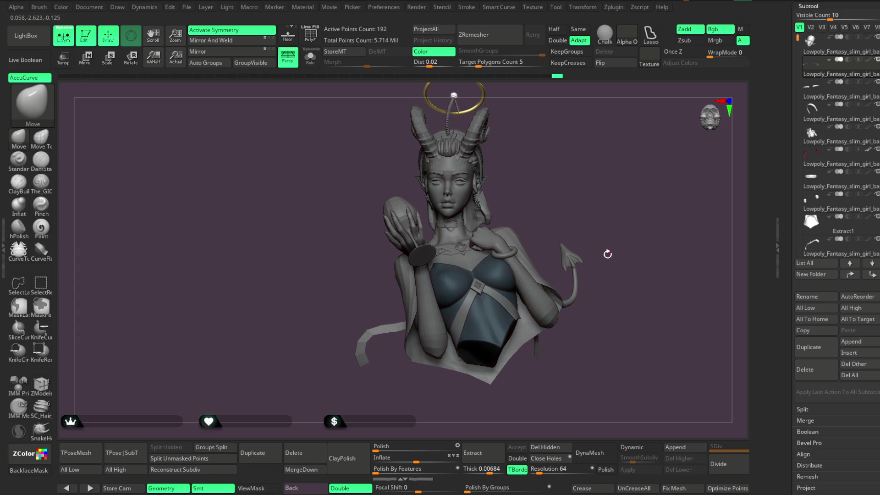
Inspect the bust from several angles and select the Wings subtool on the canvas.
left_click_drag(797, 43, 796, 175)
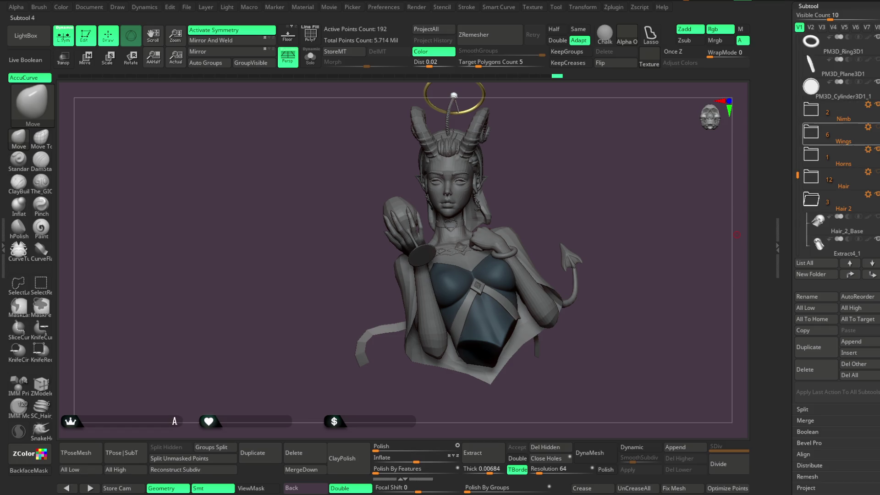
mouse_move(603, 159)
left_mouse_down()
mouse_move(559, 197)
mouse_move(565, 178)
mouse_move(573, 223)
mouse_move(559, 220)
mouse_move(580, 174)
mouse_move(572, 171)
mouse_move(563, 206)
mouse_move(583, 186)
mouse_move(583, 201)
mouse_move(578, 174)
left_mouse_up()
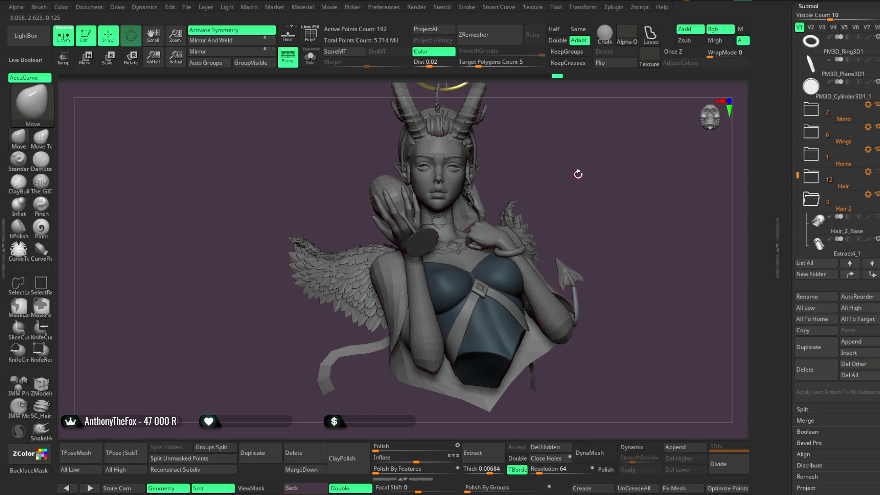
left_click_drag(558, 210, 600, 189)
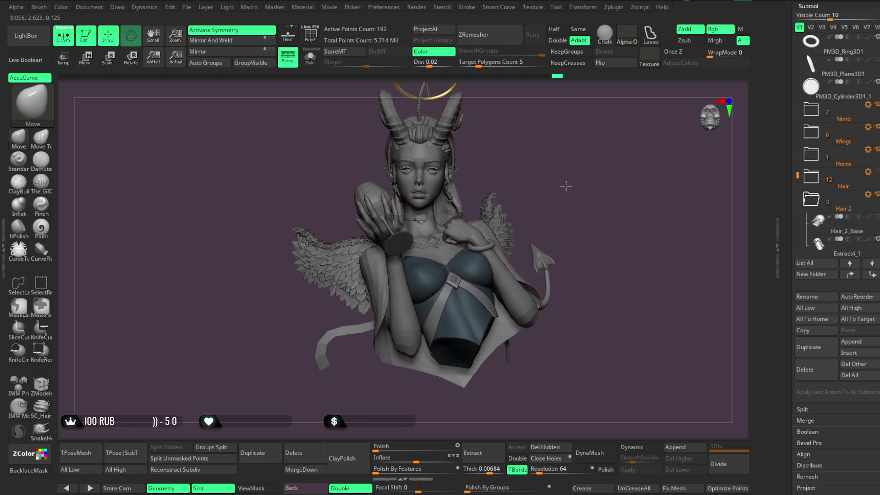
left_click_drag(566, 186, 559, 186)
left_click(340, 270, "alt")
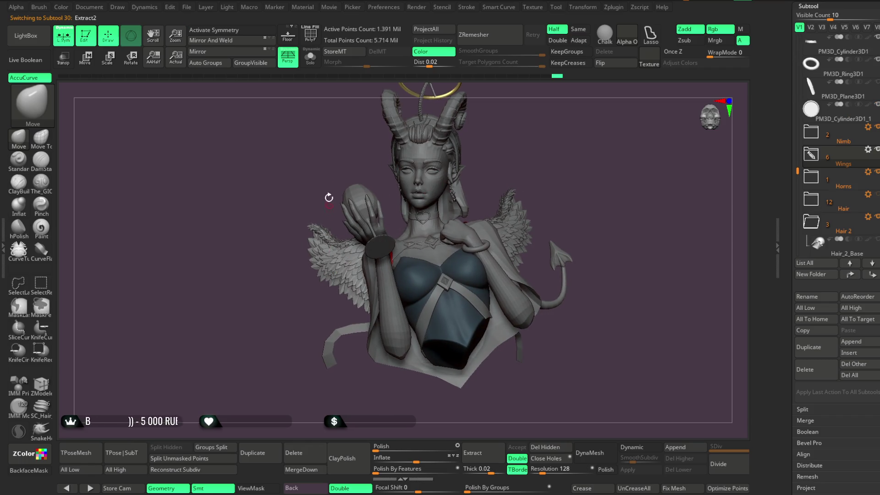
Solo the wings, zoom onto the lower-left wing and select The_GIO brush.
mouse_move(334, 147)
left_mouse_down()
mouse_move(342, 163)
mouse_move(403, 151)
mouse_move(337, 96)
left_mouse_up()
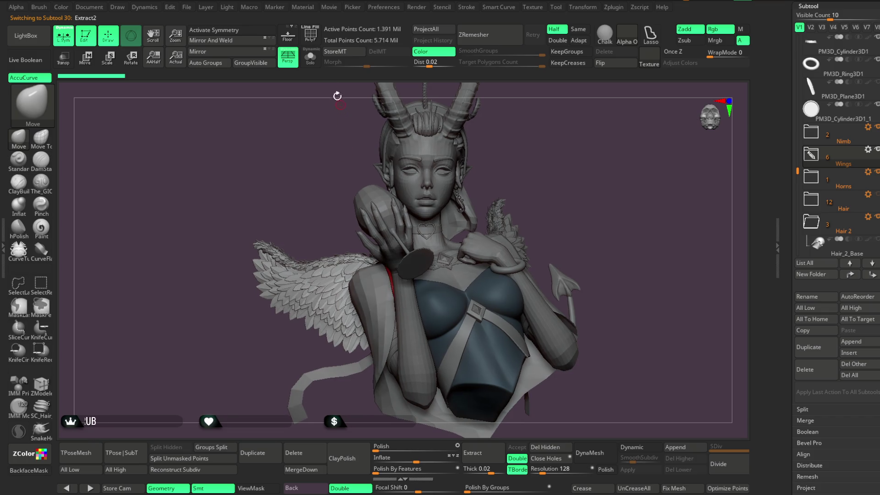
left_click_drag(387, 146, 327, 151)
left_click(310, 58)
mouse_move(397, 165)
left_mouse_down("alt")
mouse_move(452, 241)
mouse_move(500, 164)
mouse_move(583, 134)
mouse_move(200, 244)
left_mouse_up("alt")
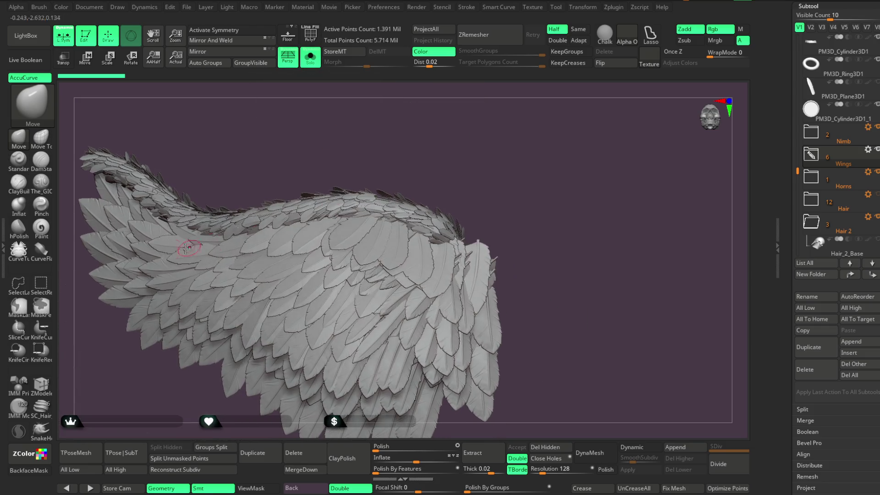
left_click(43, 184)
Inspect the wing feathers up close from several angles, then show the full bust again.
mouse_move(498, 163)
left_mouse_down("alt")
mouse_move(517, 137)
mouse_move(375, 222)
left_mouse_up("alt")
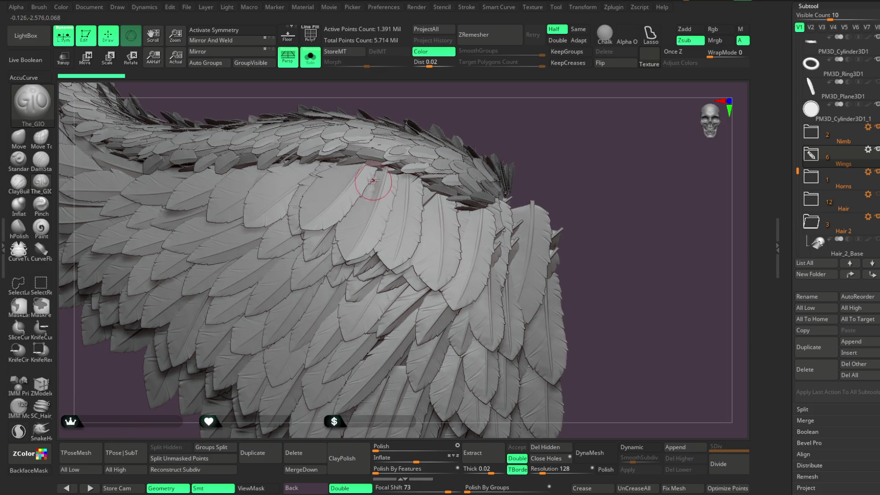
key("space")
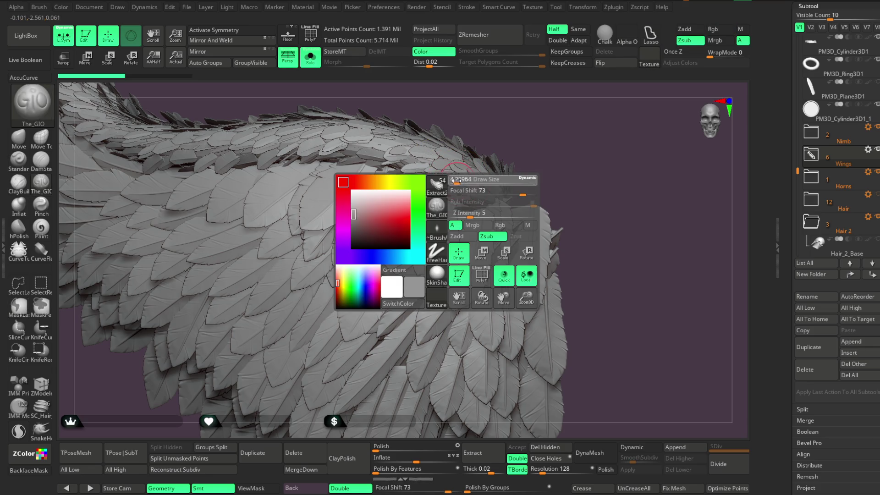
mouse_move(509, 106)
left_mouse_down()
mouse_move(367, 196)
mouse_move(508, 102)
mouse_move(513, 137)
mouse_move(524, 123)
mouse_move(564, 120)
mouse_move(388, 182)
mouse_move(458, 153)
mouse_move(448, 153)
mouse_move(360, 219)
left_mouse_up()
key("ctrl")
key("space")
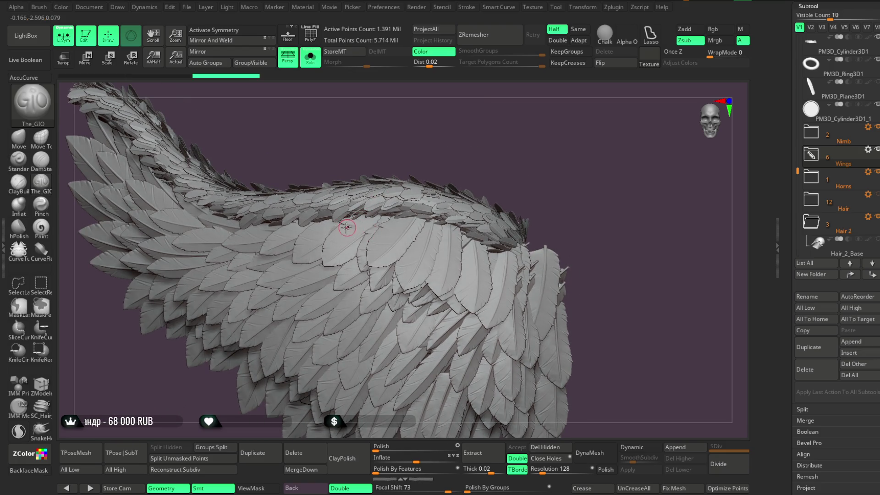
mouse_move(445, 172)
left_mouse_down()
mouse_move(452, 170)
mouse_move(403, 251)
left_mouse_up()
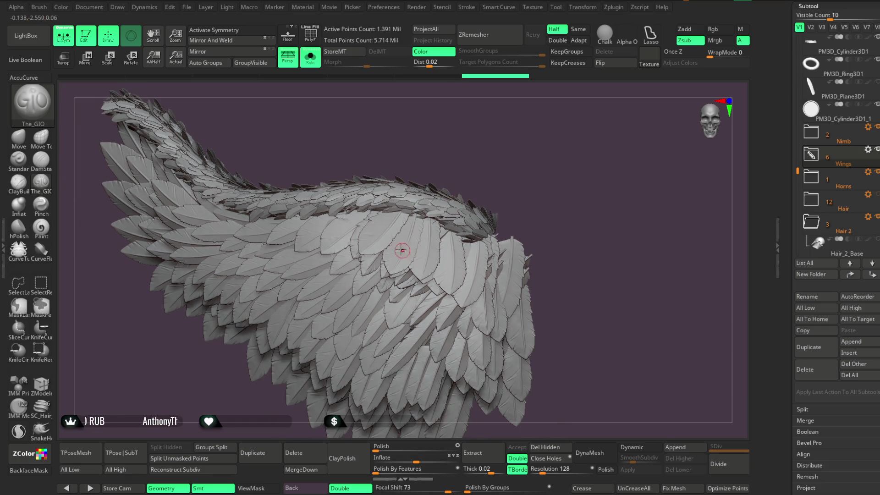
left_click_drag(508, 167, 440, 228)
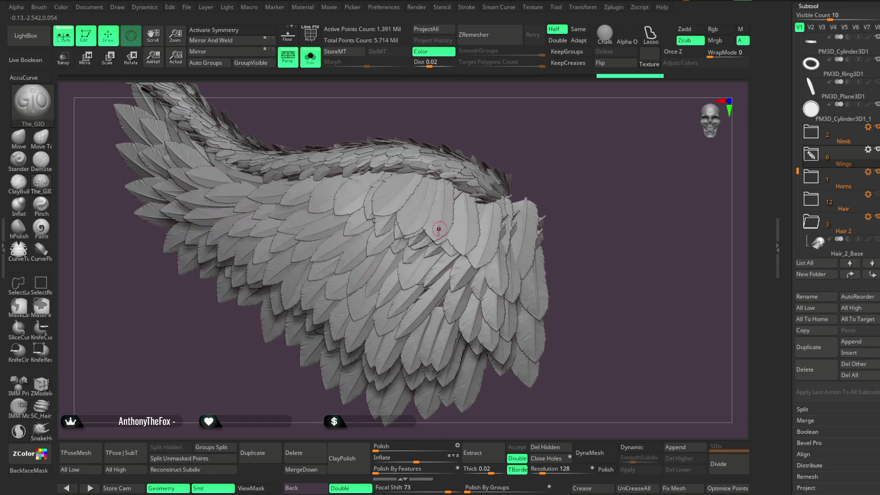
mouse_move(510, 121)
left_mouse_down()
mouse_move(561, 106)
mouse_move(397, 244)
mouse_move(314, 398)
mouse_move(378, 336)
mouse_move(365, 312)
left_mouse_up()
mouse_move(353, 369)
left_mouse_down()
mouse_move(324, 287)
mouse_move(259, 301)
mouse_move(263, 230)
left_mouse_up()
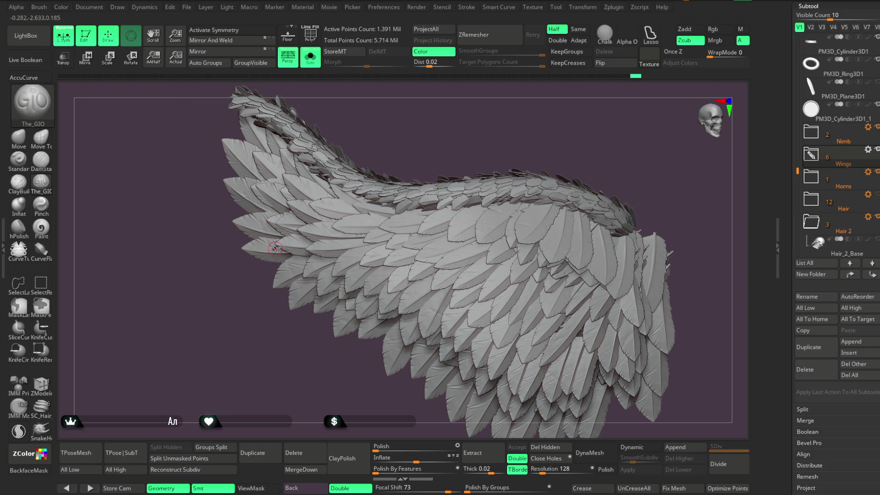
mouse_move(413, 169)
left_mouse_down()
mouse_move(448, 133)
mouse_move(473, 133)
mouse_move(366, 129)
left_mouse_up()
left_click(310, 59)
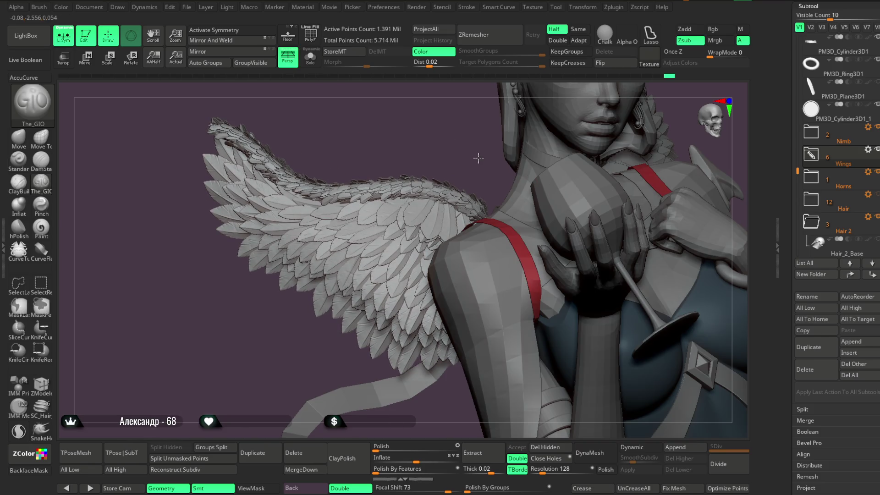
Frame and orbit the whole bust, then hide the left wing.
key("f")
mouse_move(473, 135)
left_mouse_down()
mouse_move(581, 124)
mouse_move(484, 192)
left_mouse_up()
mouse_move(560, 126)
left_mouse_down()
mouse_move(563, 202)
mouse_move(454, 186)
left_mouse_up()
left_click_drag(504, 227, 490, 167)
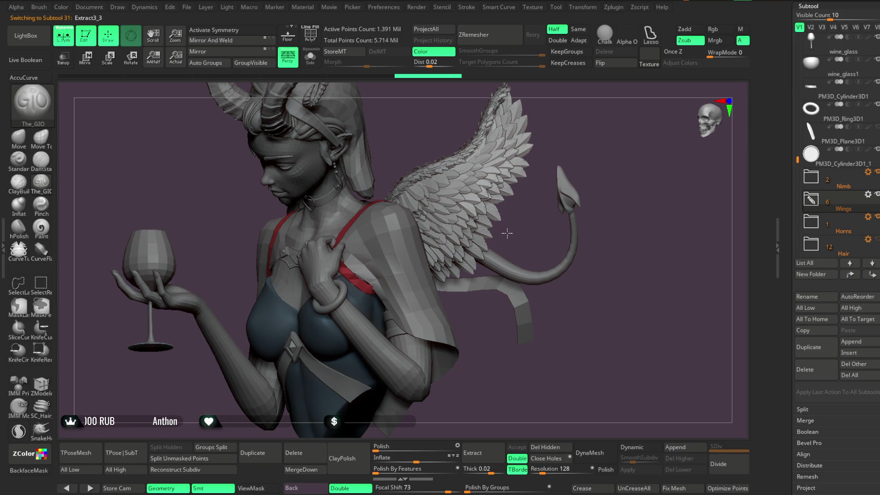
mouse_move(546, 125)
left_mouse_down()
mouse_move(582, 125)
mouse_move(570, 169)
mouse_move(571, 144)
mouse_move(660, 176)
left_mouse_up()
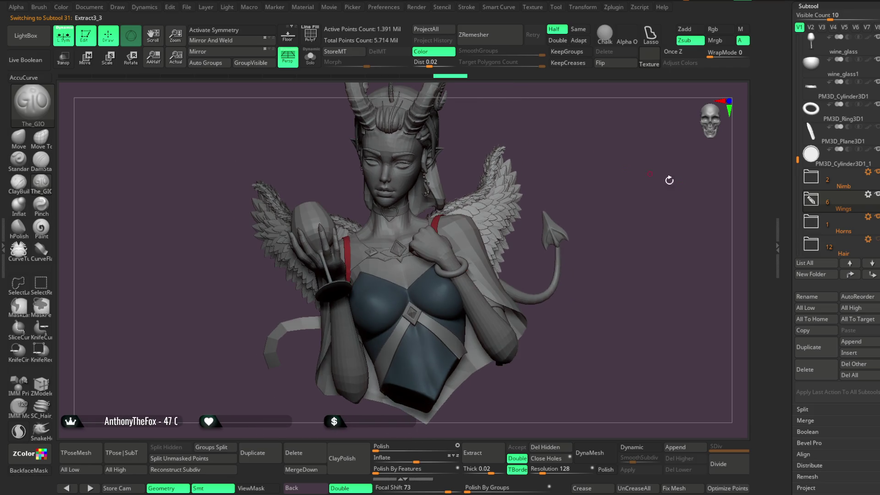
left_click(741, 203, "ctrl+shift")
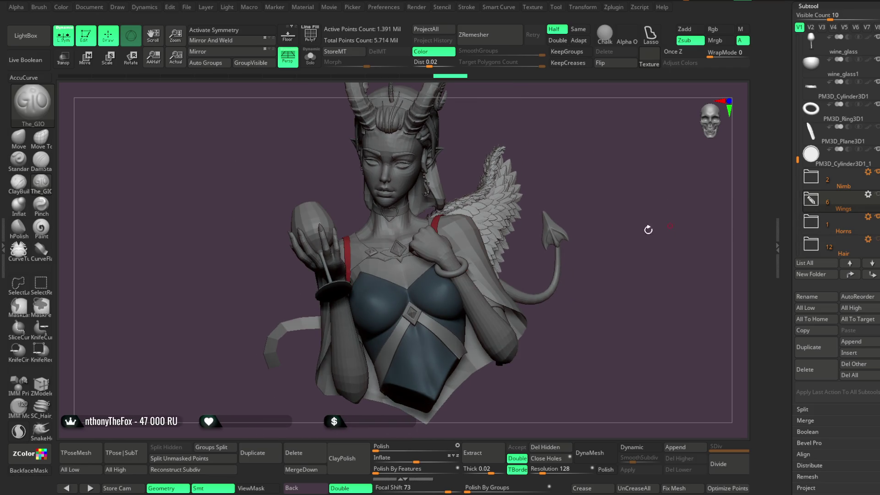
Select the base body mesh, solo it and reframe on the chest and raised hand.
left_click_drag(584, 149, 532, 192)
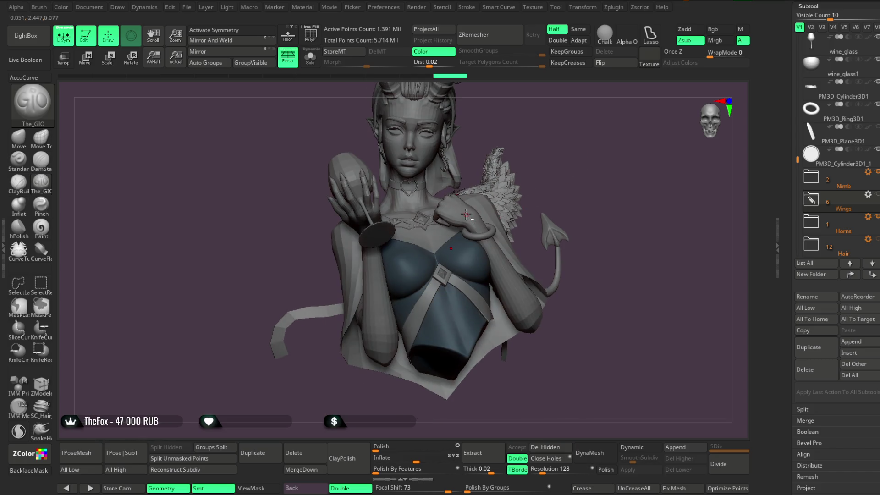
left_click(533, 191, "alt")
mouse_move(559, 150)
left_mouse_down()
mouse_move(549, 177)
mouse_move(565, 142)
mouse_move(562, 180)
mouse_move(583, 157)
mouse_move(566, 153)
left_mouse_up()
left_click(310, 57)
mouse_move(377, 87)
left_mouse_down()
mouse_move(503, 190)
mouse_move(476, 237)
mouse_move(479, 231)
left_mouse_up()
key("space")
Orbit the isolated body to inspect the torso, raised arm and neck.
left_click_drag(491, 268, 428, 243)
left_click_drag(486, 231, 562, 166)
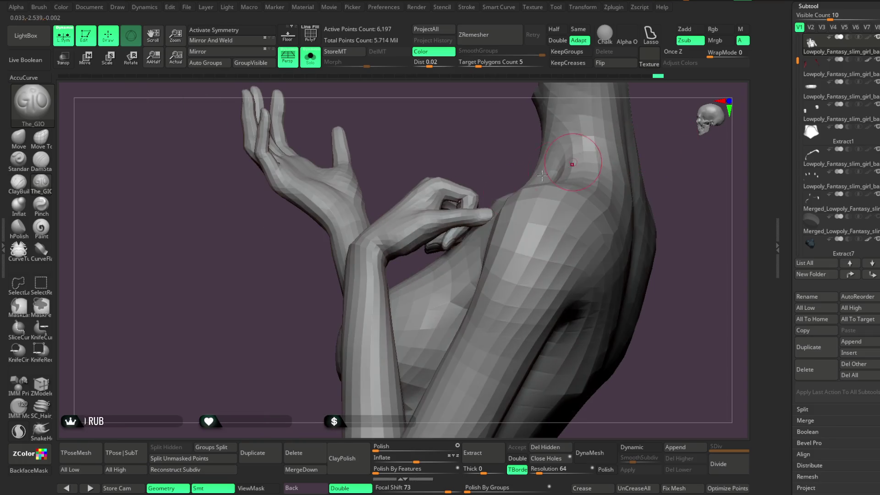
mouse_move(398, 270)
left_mouse_down()
mouse_move(467, 216)
mouse_move(383, 243)
mouse_move(453, 218)
mouse_move(477, 196)
mouse_move(558, 183)
mouse_move(474, 266)
left_mouse_up()
mouse_move(485, 355)
left_mouse_down()
mouse_move(479, 289)
mouse_move(406, 309)
mouse_move(395, 289)
left_mouse_up()
mouse_move(401, 322)
left_mouse_down()
mouse_move(490, 261)
mouse_move(481, 281)
mouse_move(505, 248)
mouse_move(609, 226)
mouse_move(587, 246)
mouse_move(534, 199)
left_mouse_up()
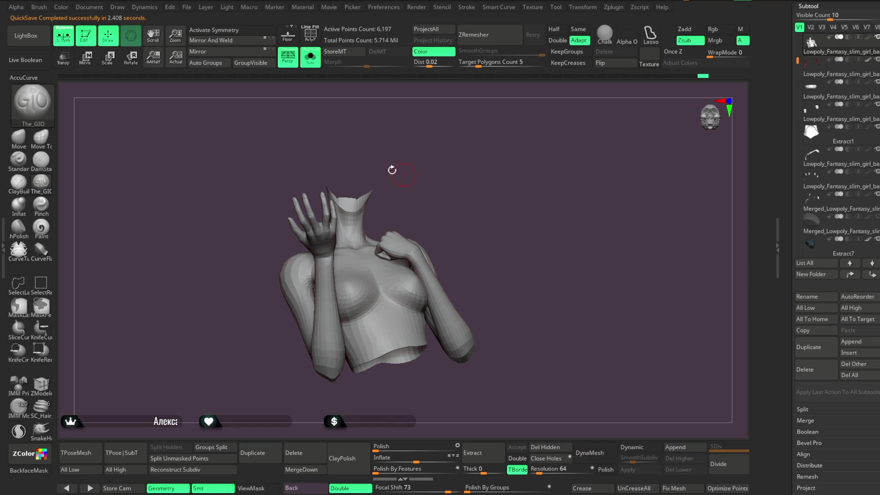
Show all parts, select the Extract4_1 hair piece, turn to profile and solo it.
left_click(314, 63)
mouse_move(483, 170)
left_mouse_down()
mouse_move(481, 184)
mouse_move(490, 172)
mouse_move(479, 173)
mouse_move(499, 193)
mouse_move(492, 176)
mouse_move(463, 202)
mouse_move(528, 154)
mouse_move(506, 188)
mouse_move(526, 183)
mouse_move(479, 184)
left_mouse_up()
left_click(464, 203, "alt")
key("space")
mouse_move(518, 122)
left_mouse_down()
mouse_move(458, 161)
mouse_move(512, 116)
mouse_move(494, 115)
mouse_move(511, 149)
mouse_move(477, 177)
left_mouse_up()
left_click(310, 58)
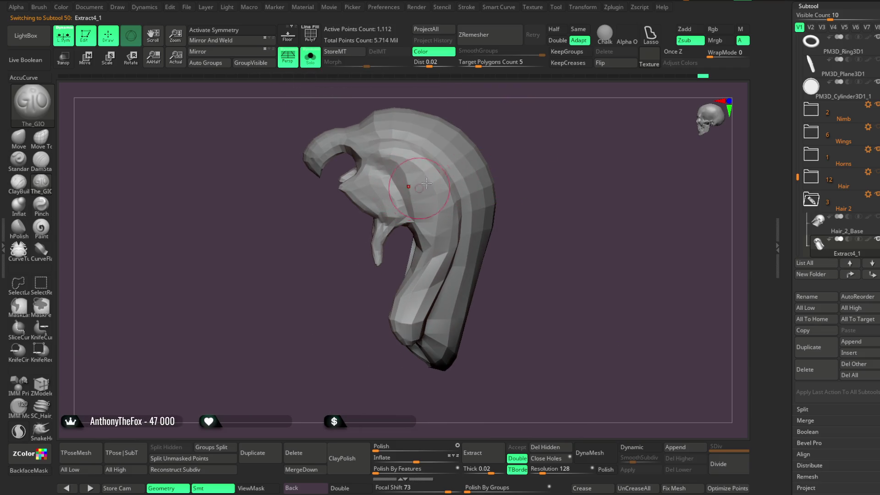
Solo the Extract4_2 hair piece and hide its lower strand with a rectangle selection.
left_click(310, 62)
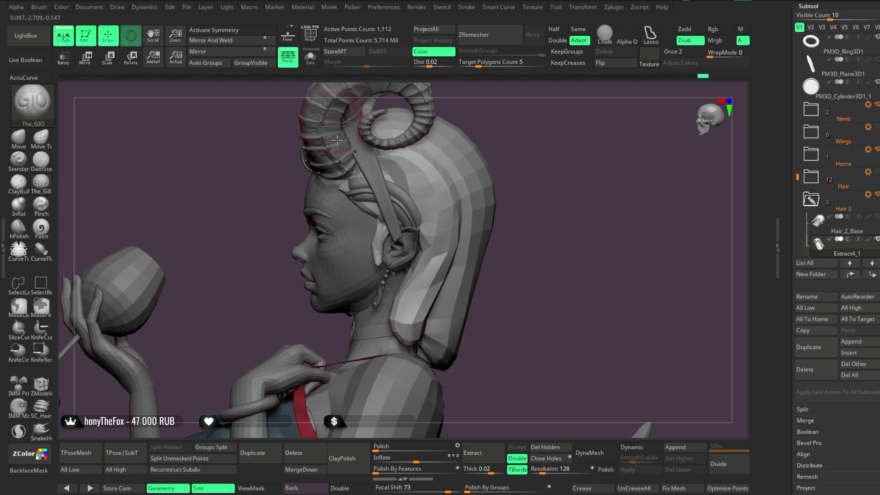
left_click(393, 199, "alt")
left_click(311, 58)
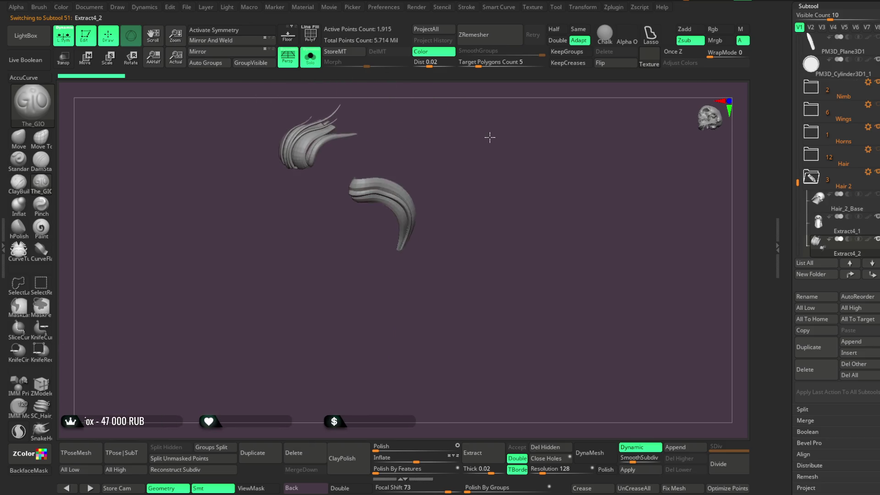
key("ctrl+shift")
left_click_drag(350, 214, 340, 275, "ctrl+alt+shift")
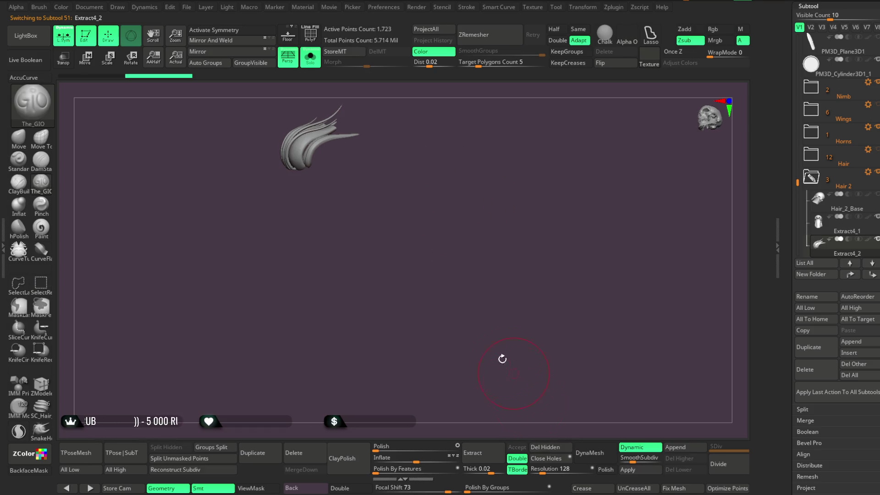
Show the full character again, select Extract4_1 and choose the Move brush.
left_click(310, 57)
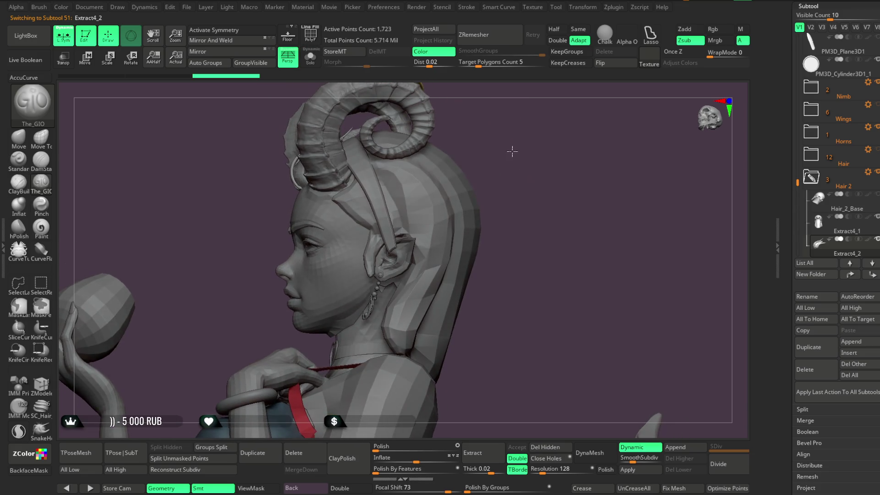
left_click(413, 229, "alt")
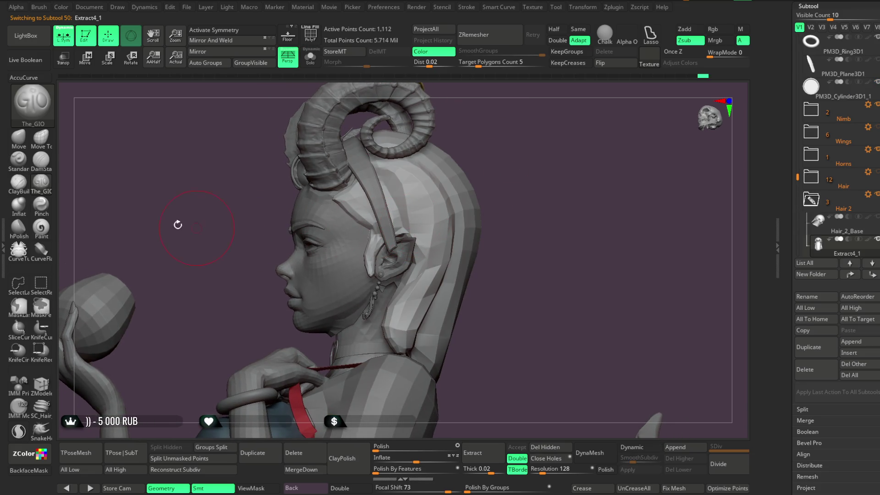
left_click(24, 142)
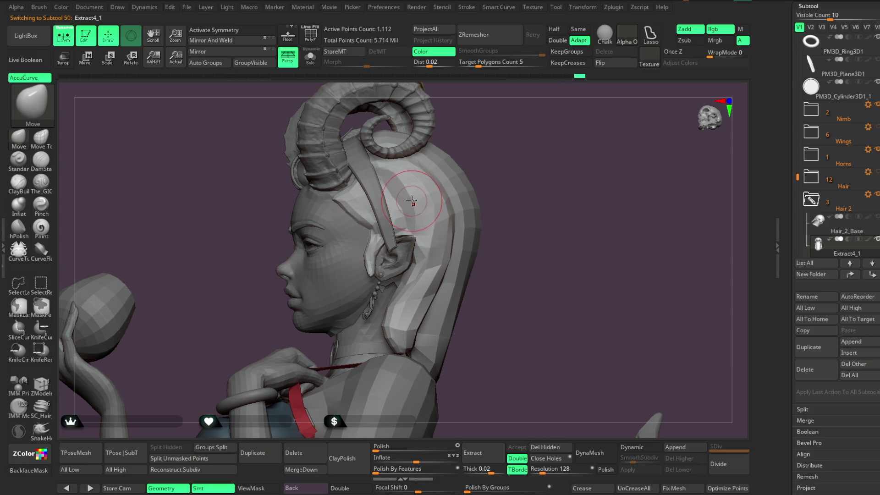
Orbit around the bust to check the Hair 2 piece from front, side, back and below.
right_click_drag(455, 165, 409, 213)
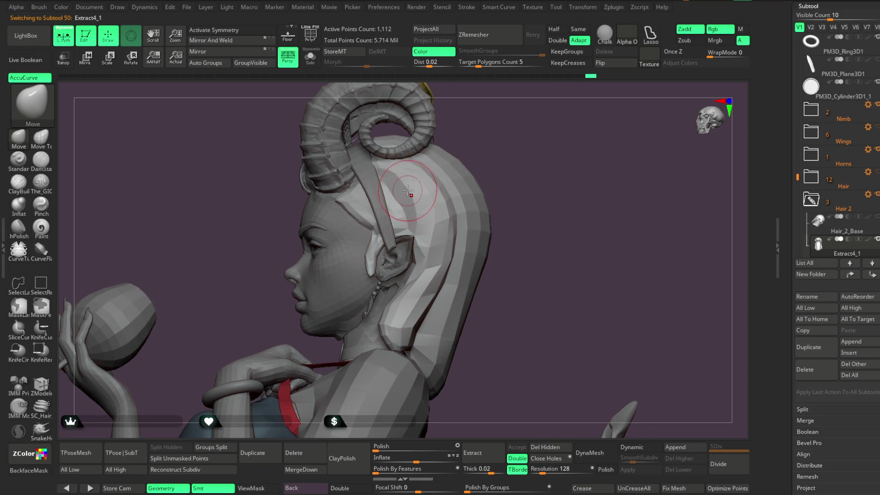
right_click_drag(493, 162, 405, 187)
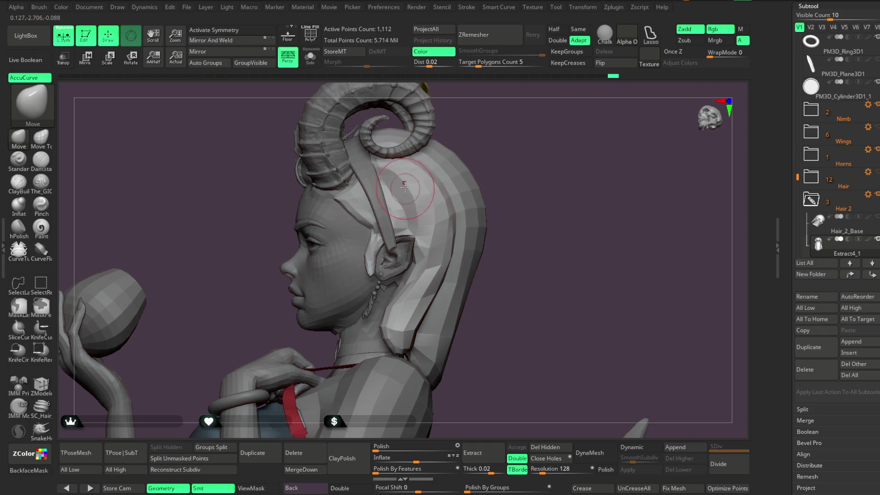
mouse_move(418, 216)
right_mouse_down()
mouse_move(512, 122)
mouse_move(513, 143)
mouse_move(453, 221)
right_mouse_up()
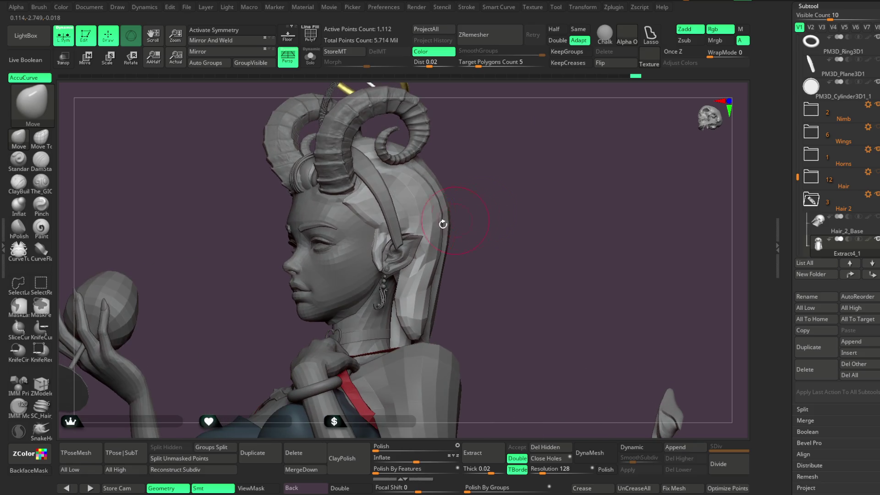
mouse_move(454, 164)
right_mouse_down()
mouse_move(402, 210)
mouse_move(494, 140)
mouse_move(495, 172)
mouse_move(487, 152)
mouse_move(483, 172)
mouse_move(516, 141)
mouse_move(472, 178)
mouse_move(456, 180)
mouse_move(521, 173)
mouse_move(487, 187)
mouse_move(545, 199)
mouse_move(403, 255)
right_mouse_up()
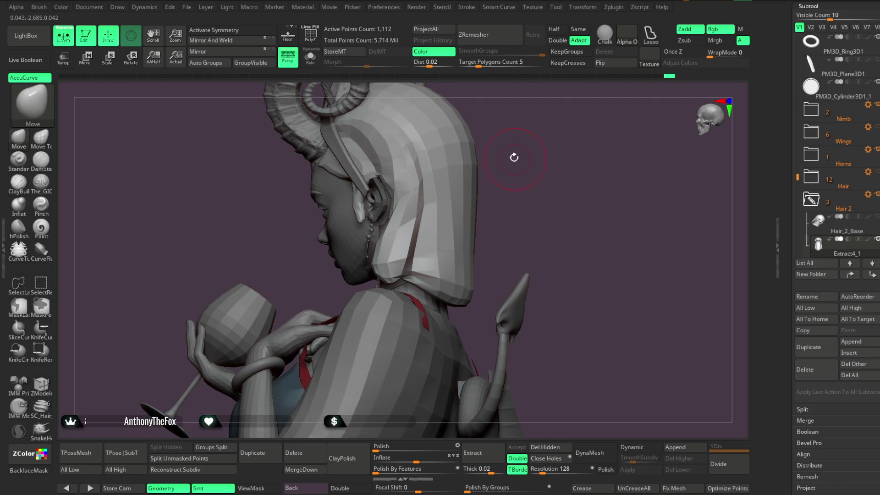
right_click_drag(515, 158, 400, 259)
mouse_move(471, 223)
right_mouse_down()
mouse_move(441, 228)
mouse_move(449, 193)
mouse_move(477, 153)
mouse_move(477, 210)
mouse_move(424, 226)
right_mouse_up()
Lower the Move brush Draw Size and return to a three-quarter front view.
key("space")
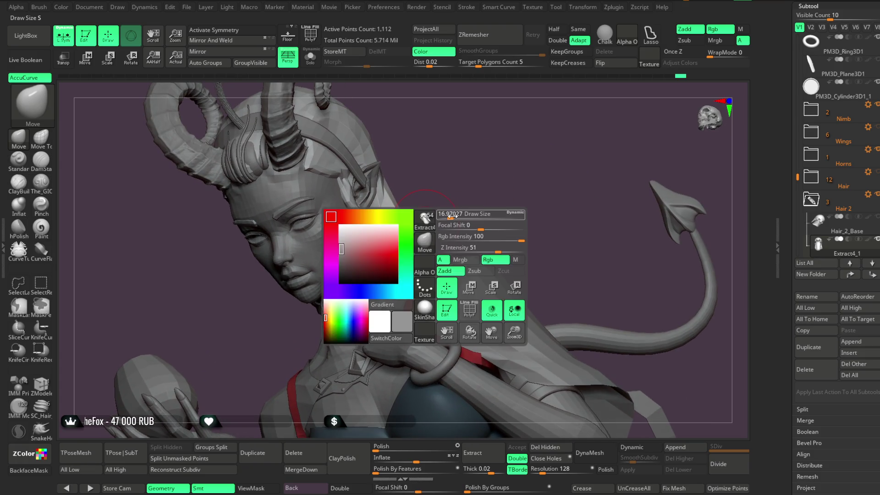
left_click_drag(455, 214, 452, 213)
right_click_drag(452, 214, 394, 247)
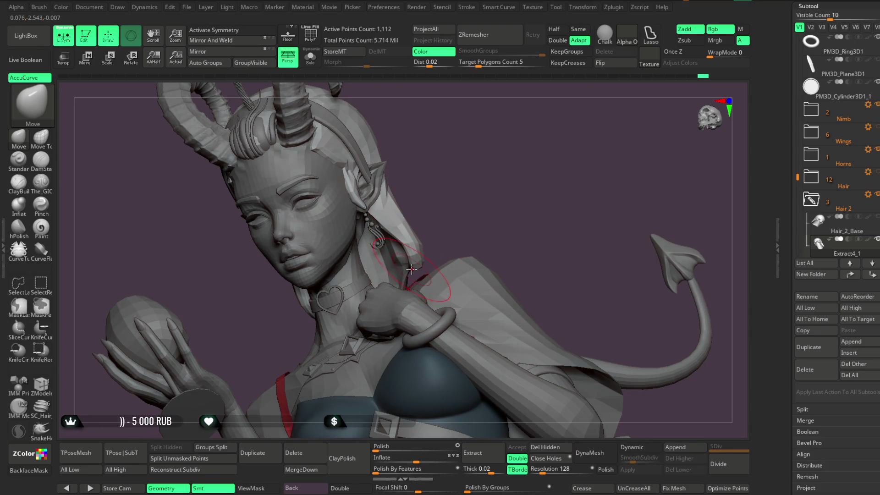
mouse_move(418, 242)
right_mouse_down()
mouse_move(454, 200)
mouse_move(415, 267)
right_mouse_up()
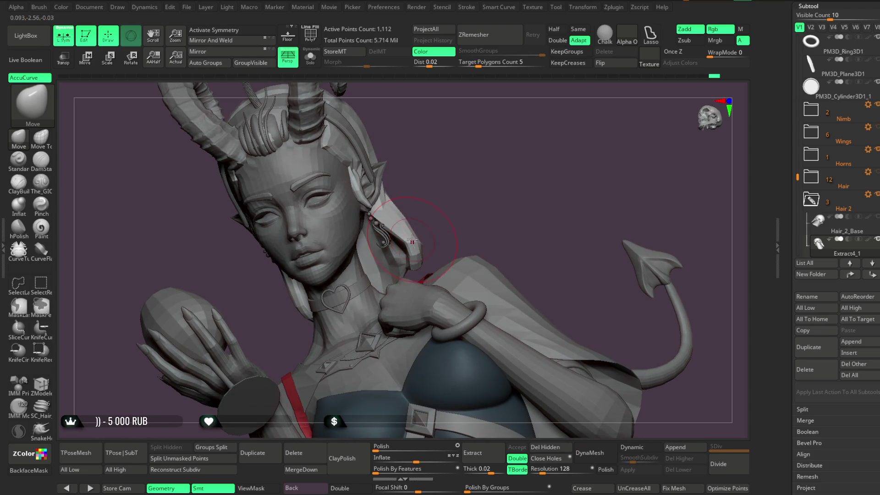
mouse_move(395, 226)
right_mouse_down()
mouse_move(459, 168)
mouse_move(458, 210)
mouse_move(409, 269)
mouse_move(450, 186)
mouse_move(449, 197)
mouse_move(509, 170)
mouse_move(404, 249)
mouse_move(402, 274)
right_mouse_up()
mouse_move(490, 261)
right_mouse_down()
mouse_move(516, 273)
mouse_move(528, 255)
mouse_move(483, 202)
mouse_move(473, 215)
mouse_move(464, 191)
mouse_move(432, 243)
mouse_move(458, 180)
mouse_move(445, 191)
mouse_move(477, 173)
mouse_move(472, 192)
mouse_move(458, 182)
mouse_move(473, 165)
mouse_move(412, 219)
mouse_move(363, 284)
right_mouse_up()
Make the neck band (Subtool 7) active, shrink the brush draw size, and view the whole figure.
left_click(362, 284, "alt")
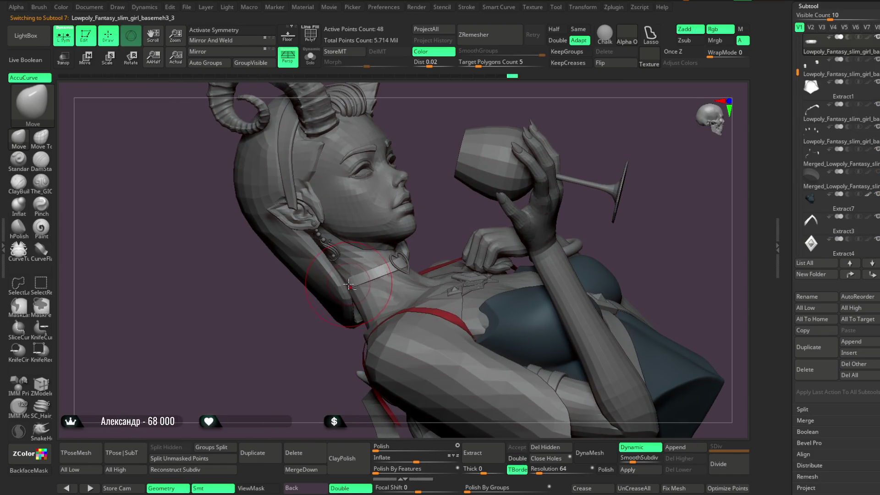
mouse_move(451, 210)
right_mouse_down()
mouse_move(442, 199)
mouse_move(456, 206)
mouse_move(346, 284)
mouse_move(447, 190)
mouse_move(348, 286)
right_mouse_up()
left_click(348, 286, "alt")
left_click(351, 282, "alt")
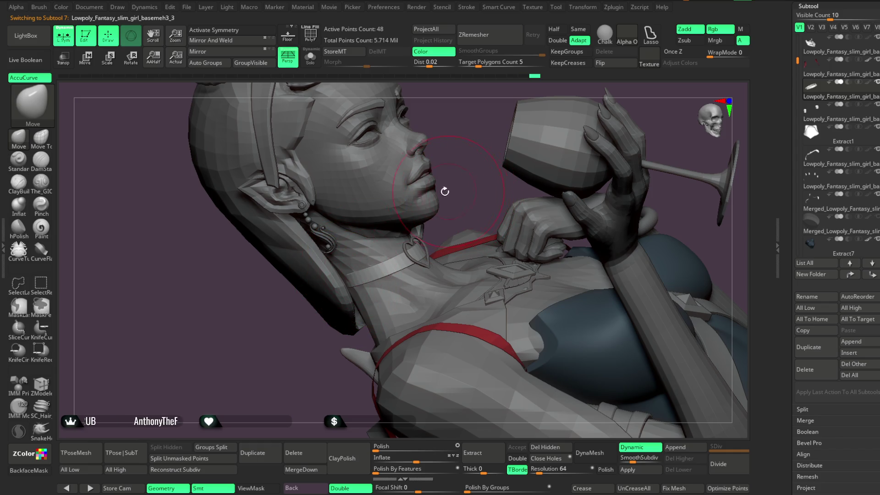
key("space")
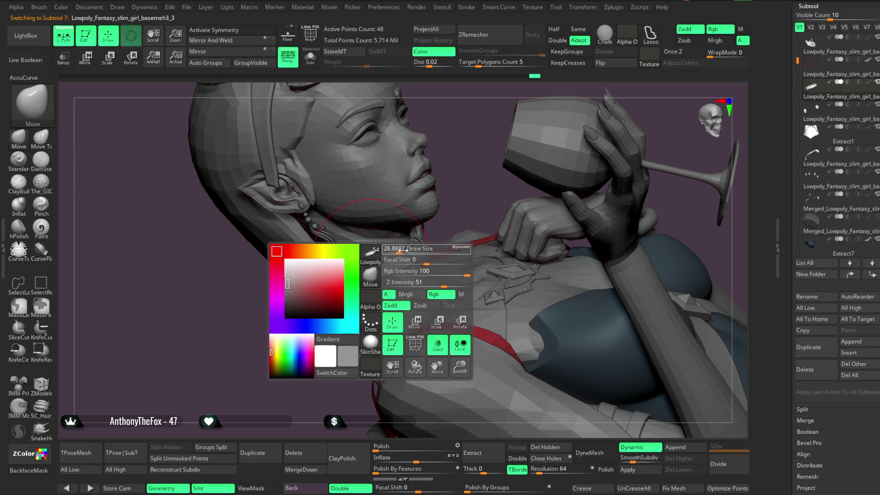
left_click_drag(395, 251, 343, 278)
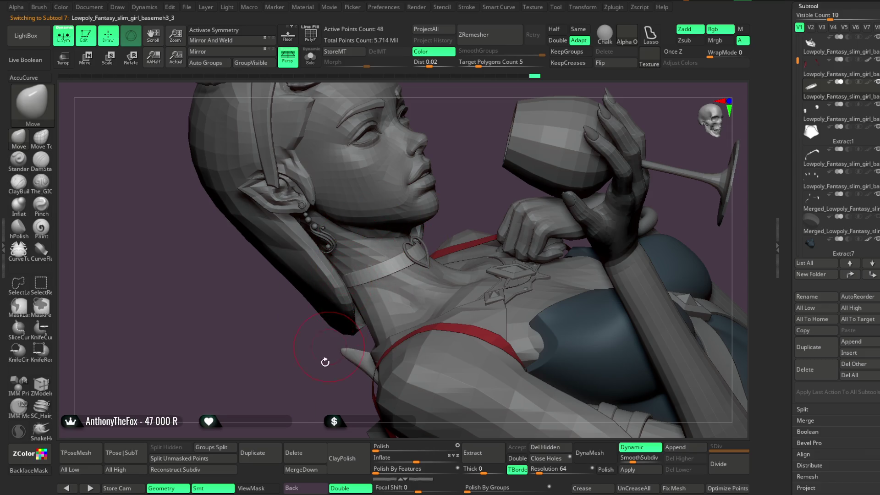
left_click_drag(328, 351, 352, 277)
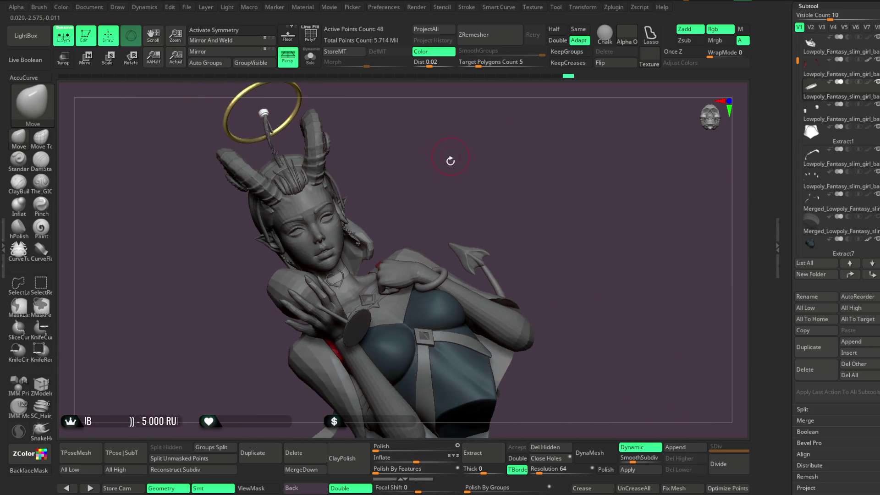
mouse_move(449, 182)
left_mouse_down()
mouse_move(448, 146)
mouse_move(419, 191)
mouse_move(423, 174)
mouse_move(442, 183)
left_mouse_up()
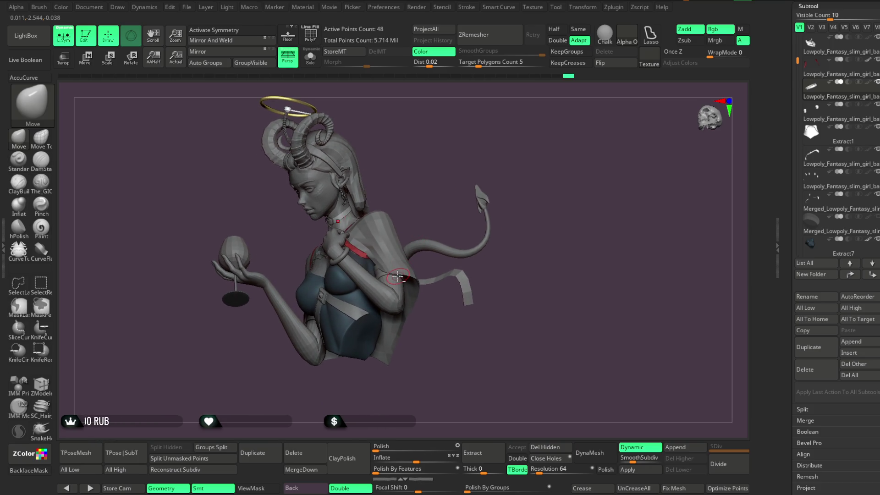
Briefly select the Extract1 cape, then activate the head base mesh (Subtool 1) and zoom to the face.
left_click(440, 334, "alt")
key("f")
key("space")
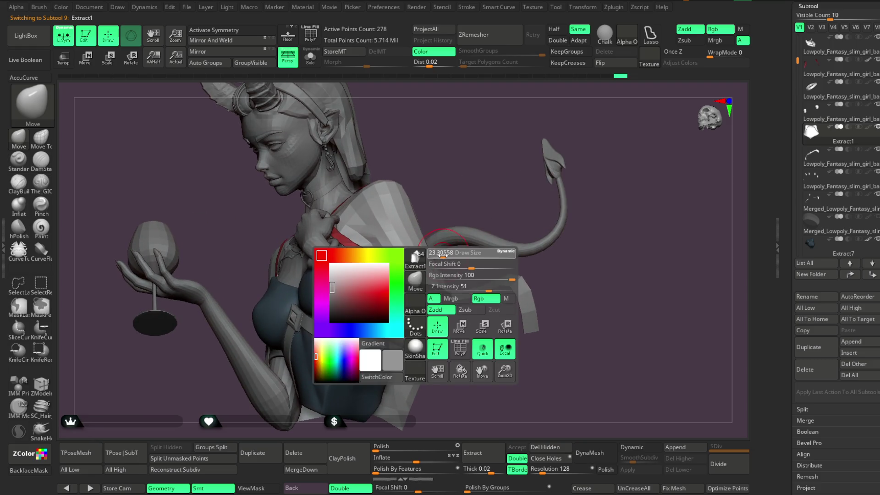
left_click_drag(460, 183, 525, 203)
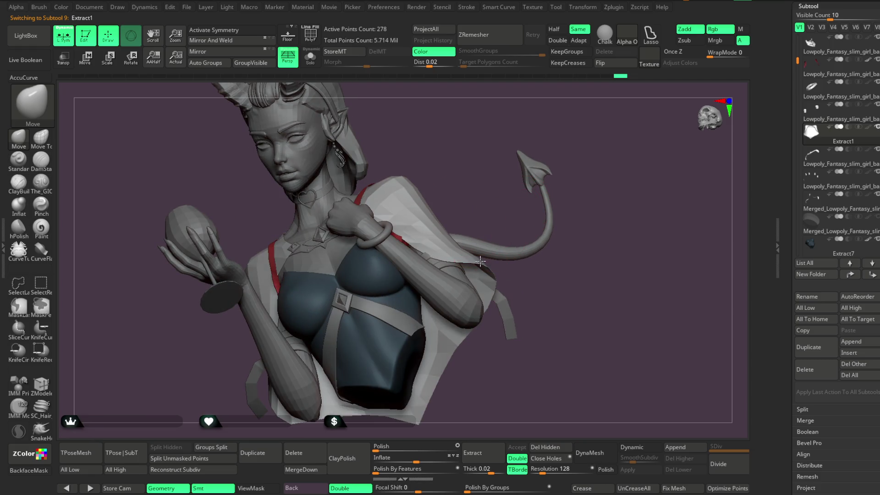
mouse_move(469, 195)
left_mouse_down()
mouse_move(458, 201)
mouse_move(465, 191)
mouse_move(450, 177)
mouse_move(460, 163)
mouse_move(467, 177)
mouse_move(459, 196)
mouse_move(474, 187)
mouse_move(441, 209)
mouse_move(471, 197)
mouse_move(483, 172)
mouse_move(537, 184)
left_mouse_up()
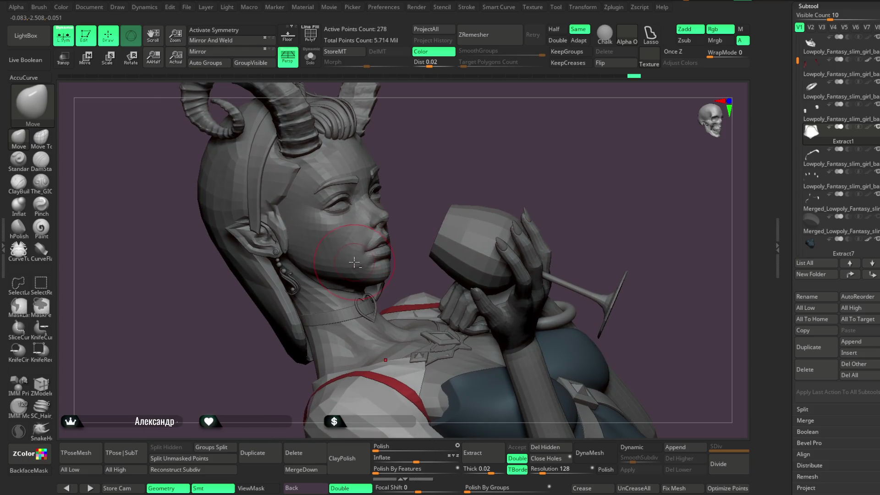
left_click(354, 262, "alt")
mouse_move(417, 183)
left_mouse_down()
mouse_move(422, 205)
mouse_move(350, 251)
mouse_move(352, 243)
left_mouse_up()
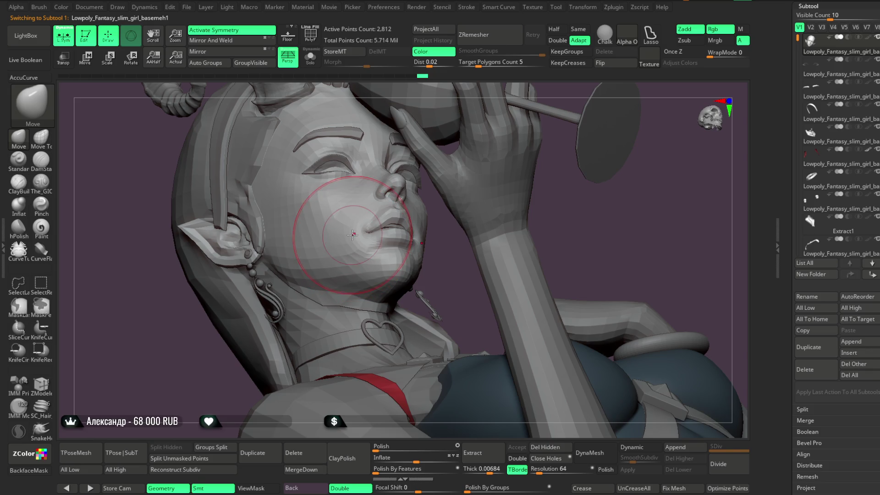
Make the eyebrows (Subtool 3) active and set the brush Draw Size to about 5.75.
mouse_move(552, 231)
left_mouse_down()
mouse_move(548, 172)
mouse_move(532, 167)
mouse_move(530, 193)
mouse_move(464, 193)
left_mouse_up()
left_click(415, 188, "alt")
mouse_move(524, 142)
left_mouse_down()
mouse_move(528, 133)
mouse_move(388, 224)
left_mouse_up()
key("space")
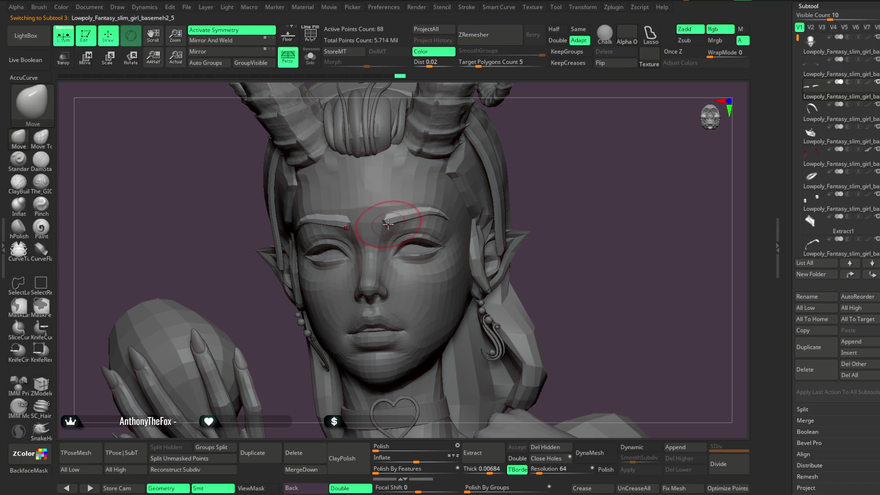
left_click_drag(507, 156, 392, 222)
key("space")
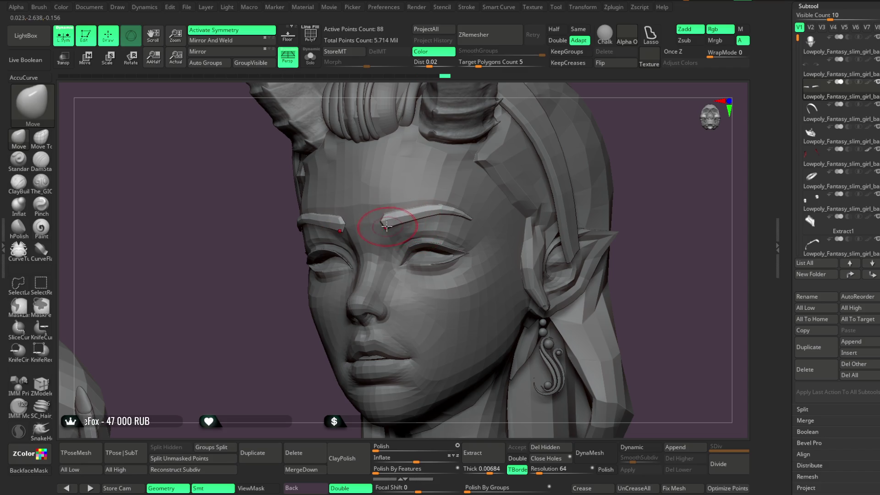
Move-brush the brows into cleaner arched strips, checking from front and three-quarter views.
left_click_drag(290, 356, 409, 222)
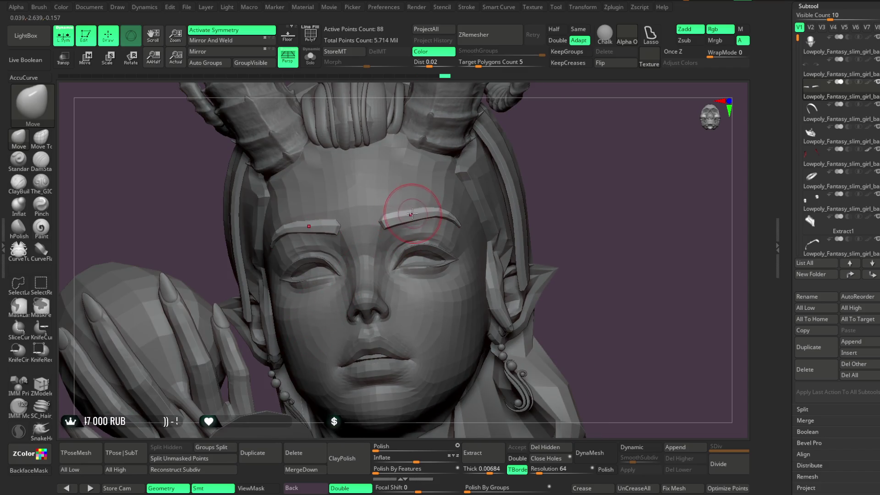
mouse_move(452, 185)
left_mouse_down()
mouse_move(527, 137)
mouse_move(397, 217)
left_mouse_up()
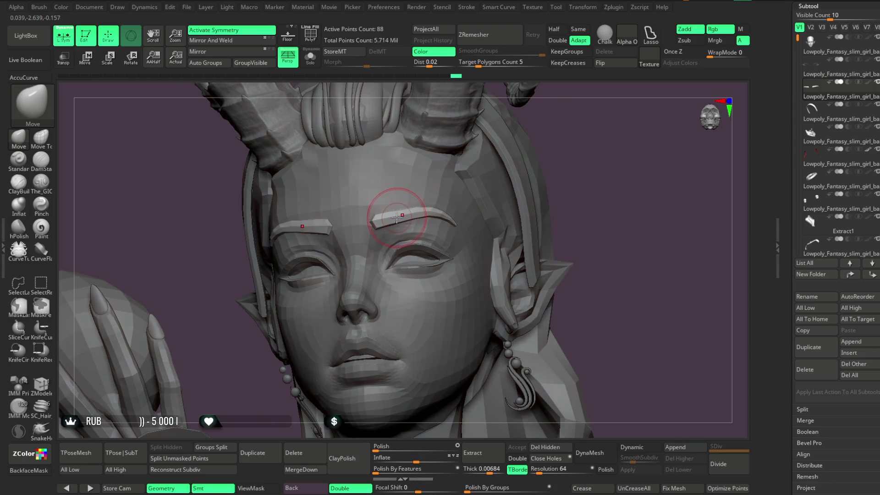
key("space")
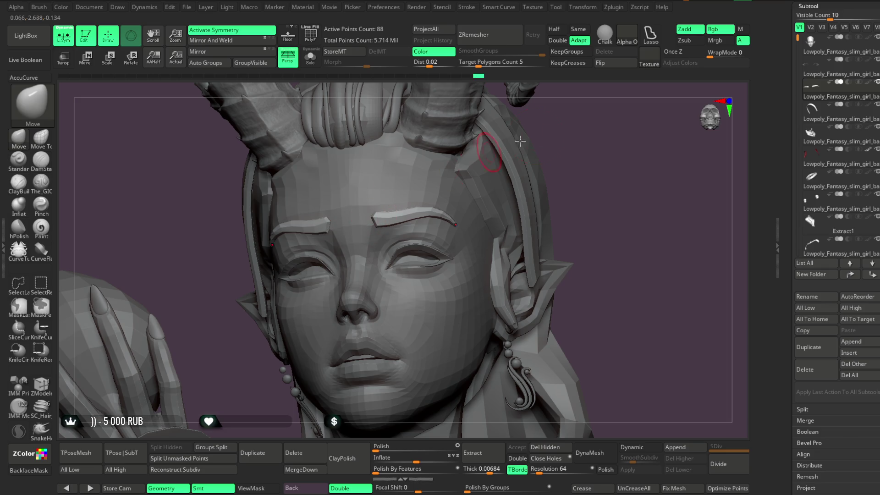
left_click_drag(507, 145, 462, 222)
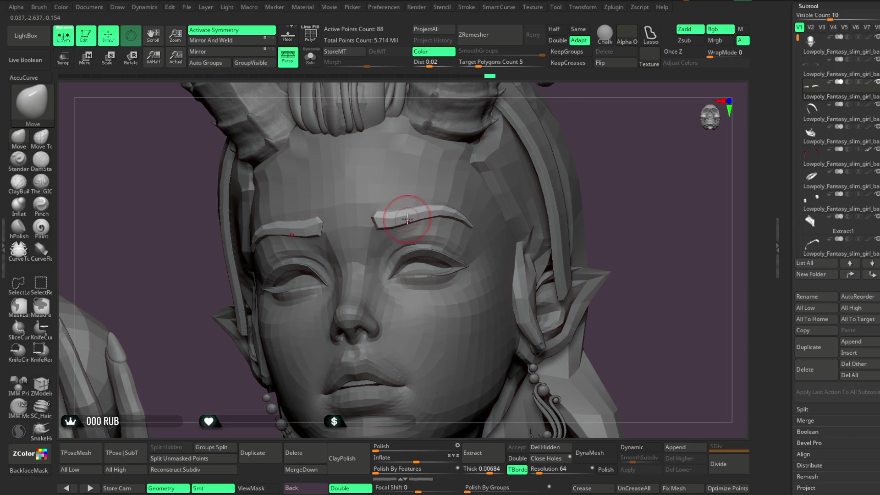
mouse_move(589, 143)
left_mouse_down()
mouse_move(571, 117)
mouse_move(548, 142)
mouse_move(543, 186)
mouse_move(520, 185)
mouse_move(534, 180)
mouse_move(390, 234)
left_mouse_up()
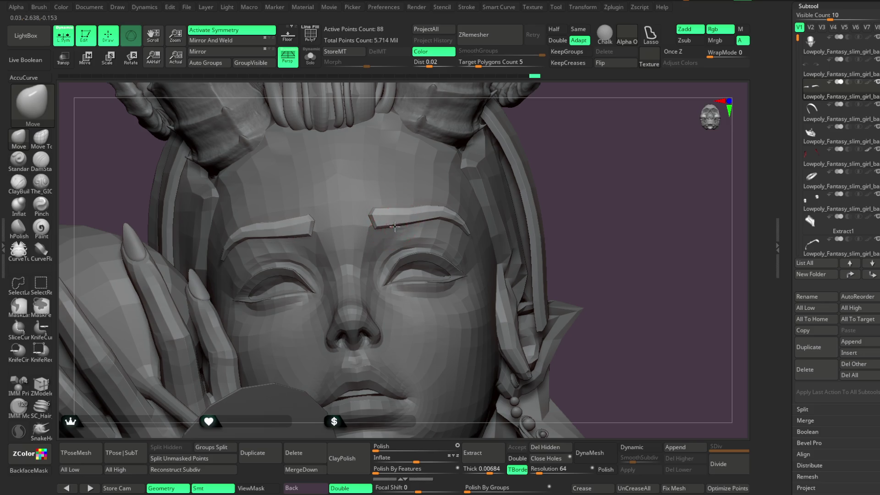
left_click_drag(564, 135, 410, 207)
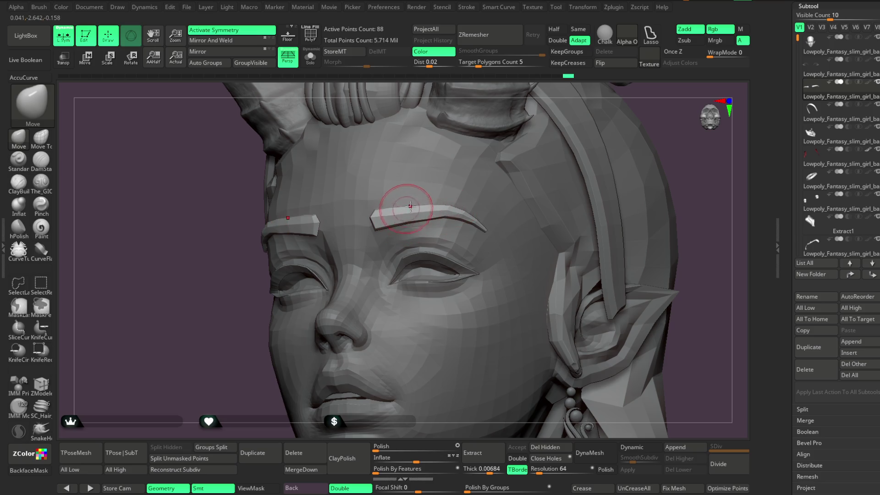
mouse_move(516, 94)
left_mouse_down()
mouse_move(556, 132)
mouse_move(402, 218)
left_mouse_up()
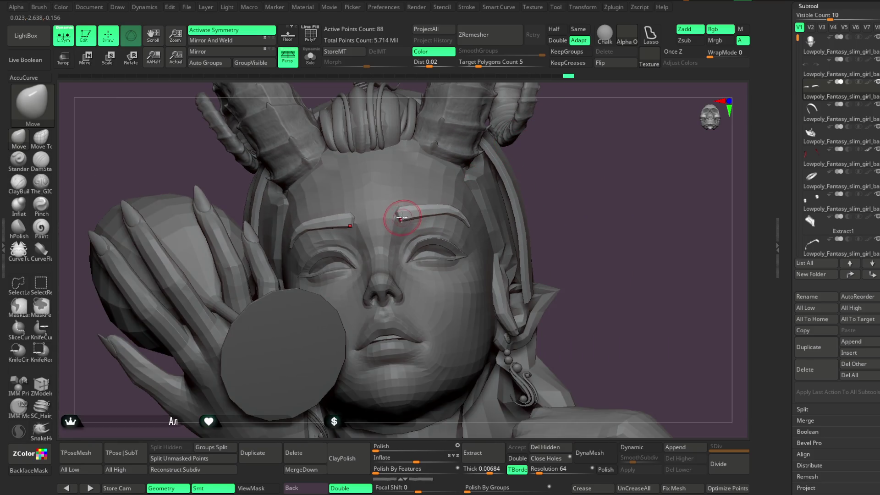
Refine both brows from either three-quarter side, then zoom out and open the file options.
key("space")
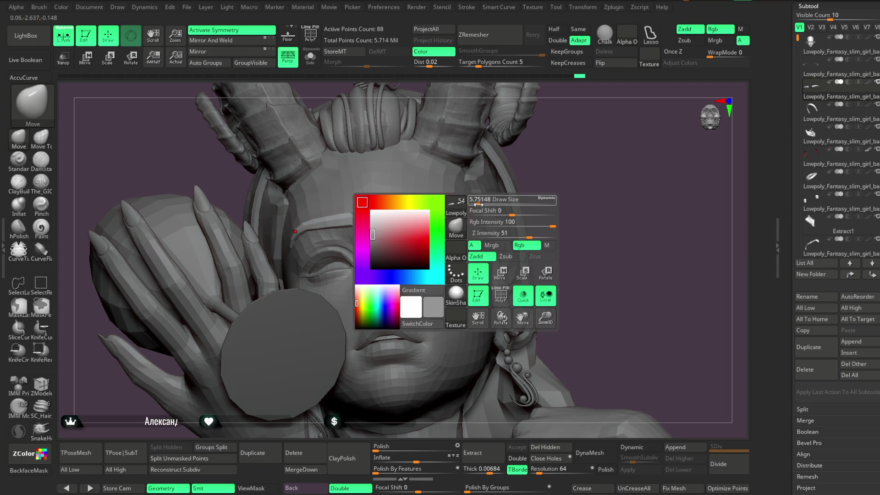
mouse_move(479, 198)
left_mouse_down()
mouse_move(542, 157)
mouse_move(422, 221)
left_mouse_up()
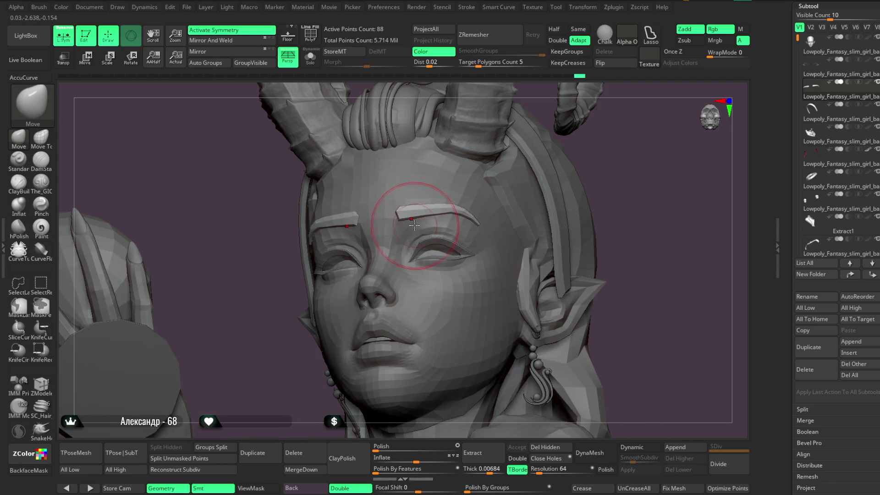
mouse_move(606, 164)
left_mouse_down()
mouse_move(470, 216)
mouse_move(320, 338)
mouse_move(485, 198)
left_mouse_up()
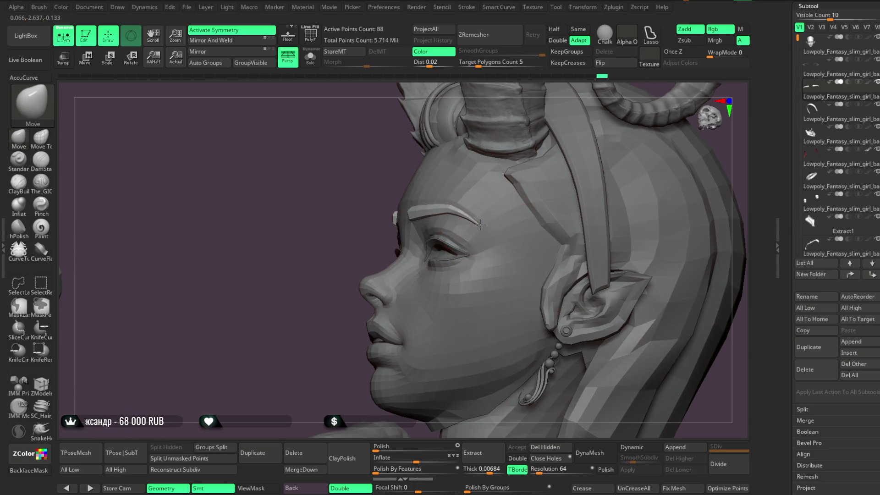
left_click_drag(340, 293, 452, 211)
mouse_move(635, 162)
left_mouse_down()
mouse_move(611, 108)
mouse_move(621, 141)
mouse_move(560, 171)
mouse_move(572, 175)
mouse_move(437, 217)
left_mouse_up()
mouse_move(550, 197)
left_mouse_down()
mouse_move(522, 161)
mouse_move(519, 190)
mouse_move(519, 177)
mouse_move(552, 167)
mouse_move(495, 174)
left_mouse_up()
left_click(188, 10)
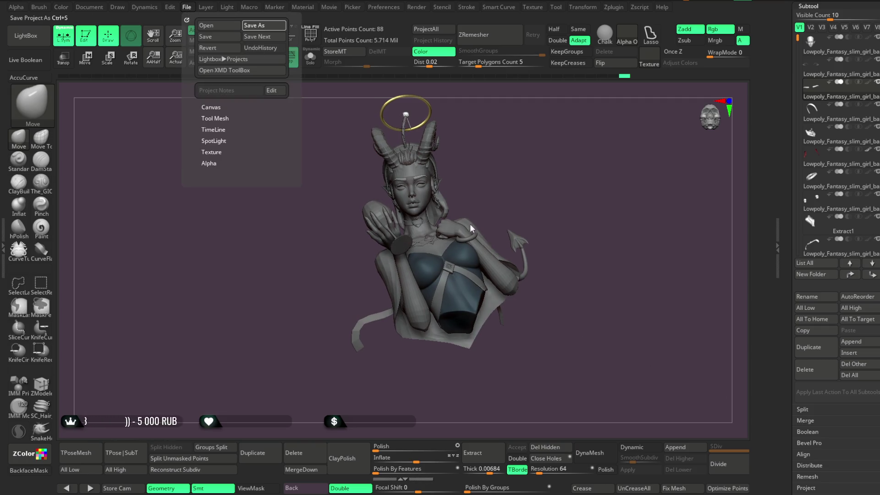
key("ctrl+s")
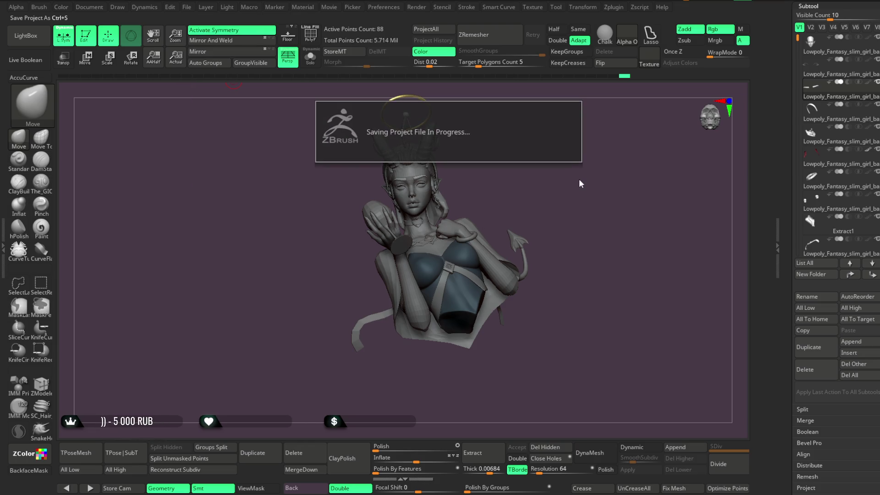
mouse_move(579, 177)
left_mouse_down()
mouse_move(559, 193)
mouse_move(567, 184)
left_mouse_up()
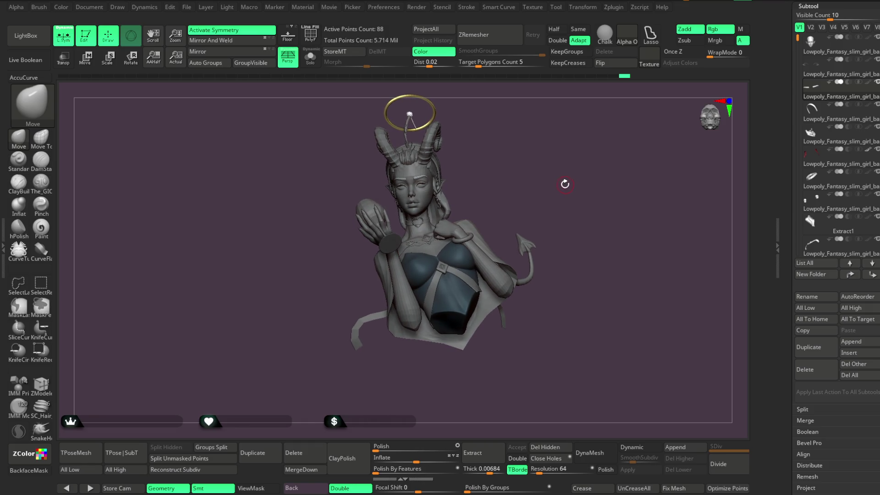
mouse_move(506, 178)
left_mouse_down()
mouse_move(503, 205)
mouse_move(516, 165)
mouse_move(380, 297)
left_mouse_up()
Select the trailing ribbon subtool, Solo it, and enable Dynamic Subdiv with SmoothSubdiv 0.
left_click(380, 296, "alt")
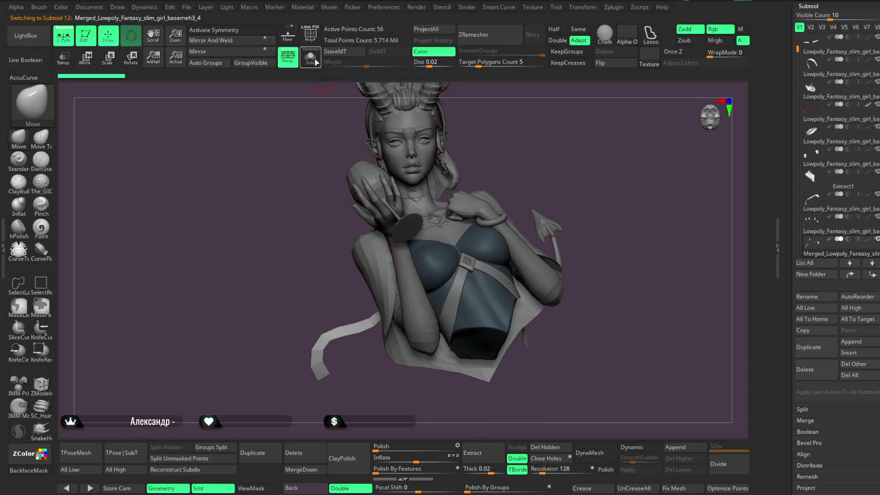
left_click(315, 63)
left_click(634, 448)
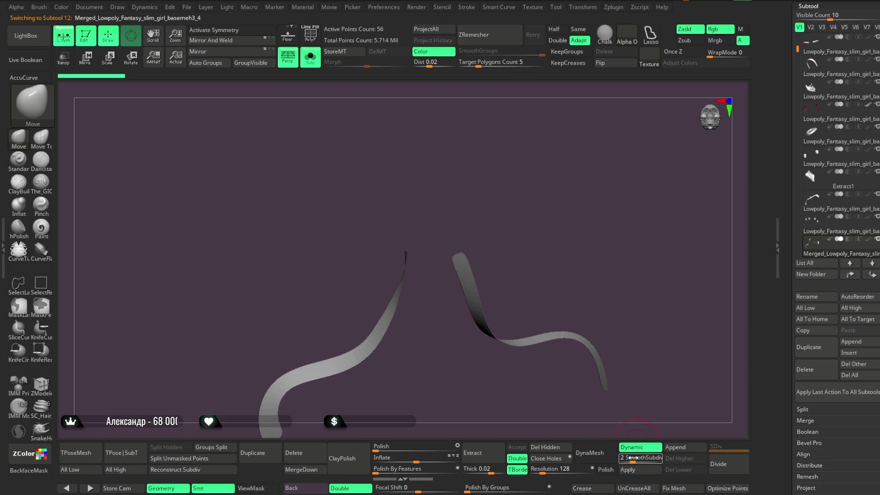
left_click_drag(632, 457, 621, 457)
scroll(834, 192, "down", 10)
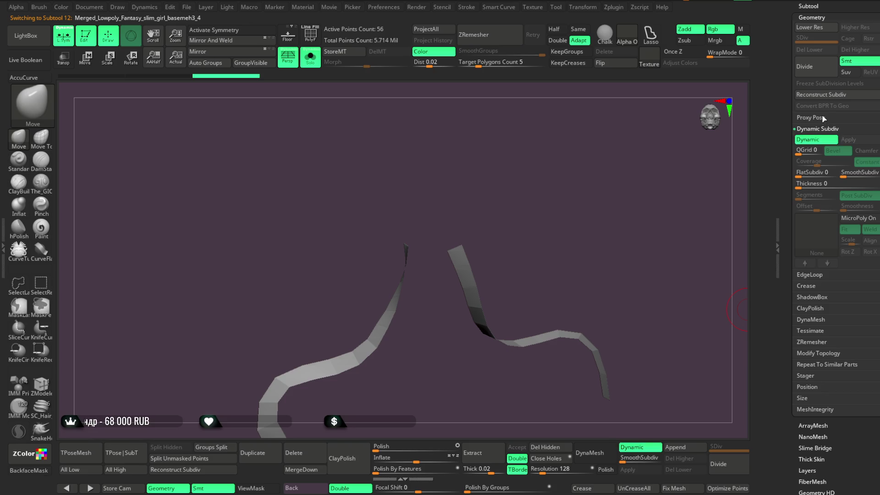
Give the ribbon a thin thickness with Offset -100 and Apply it as geometry.
mouse_move(807, 184)
left_mouse_down()
mouse_move(814, 188)
mouse_move(796, 208)
left_mouse_up()
mouse_move(678, 248)
left_mouse_down()
mouse_move(701, 257)
mouse_move(654, 277)
mouse_move(646, 263)
mouse_move(655, 302)
left_mouse_up()
left_click_drag(814, 185, 789, 207)
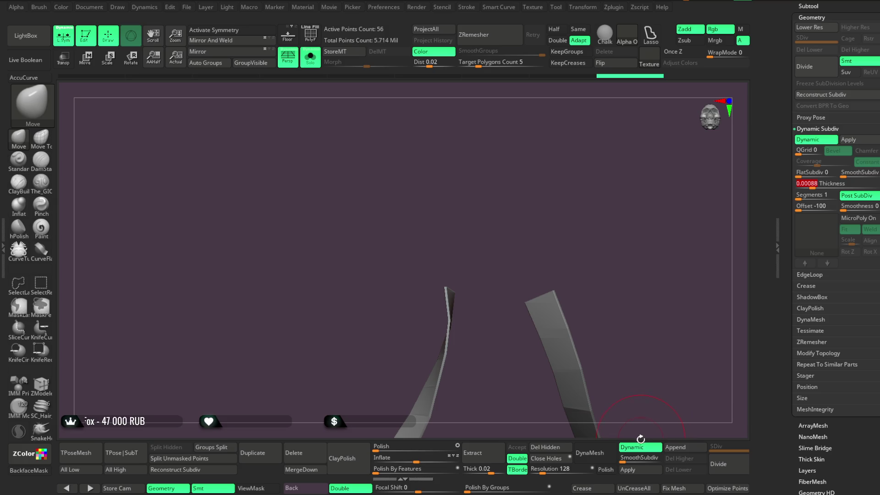
left_click(628, 469)
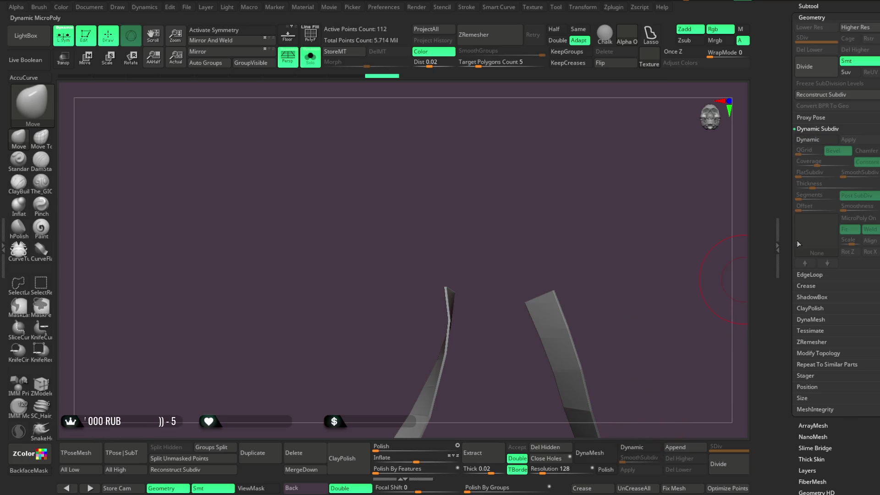
Re-enable dynamic subdivision with thickness 0 and turn Solo off to show the character.
left_click(641, 449)
left_click_drag(818, 184, 786, 190)
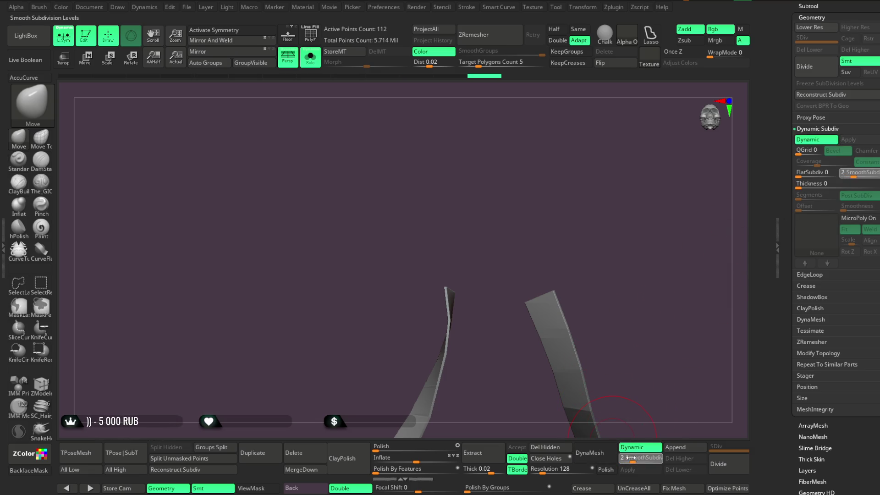
key("f")
mouse_move(543, 379)
left_mouse_down()
mouse_move(521, 369)
mouse_move(505, 390)
left_mouse_up()
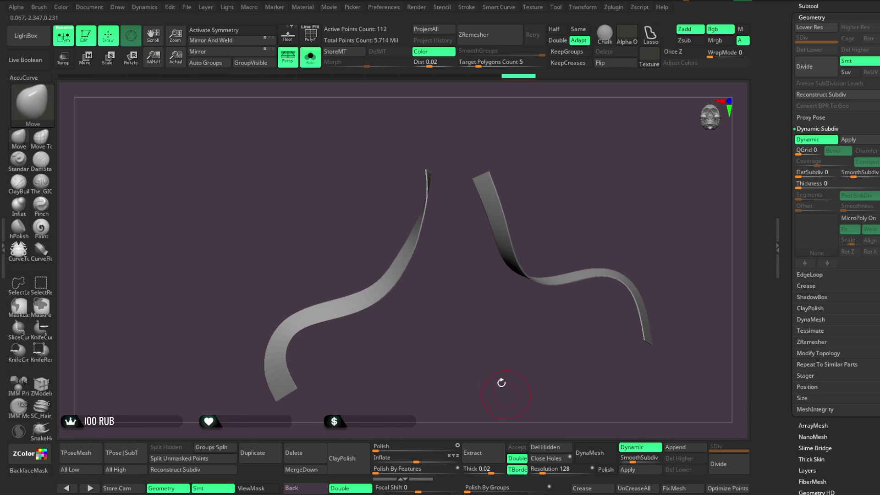
left_click(310, 57)
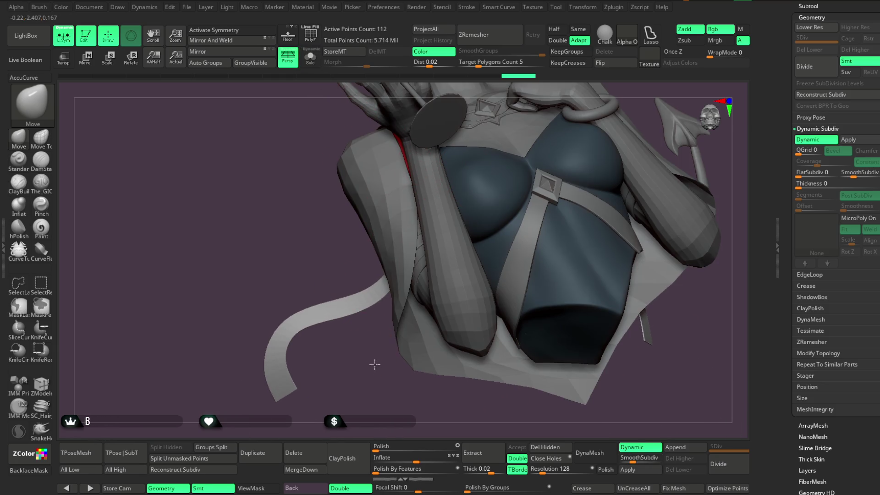
Scroll through the Subtool list and rotate back to a full front view of the bust.
left_click_drag(373, 339, 380, 342)
left_click(421, 165, "alt")
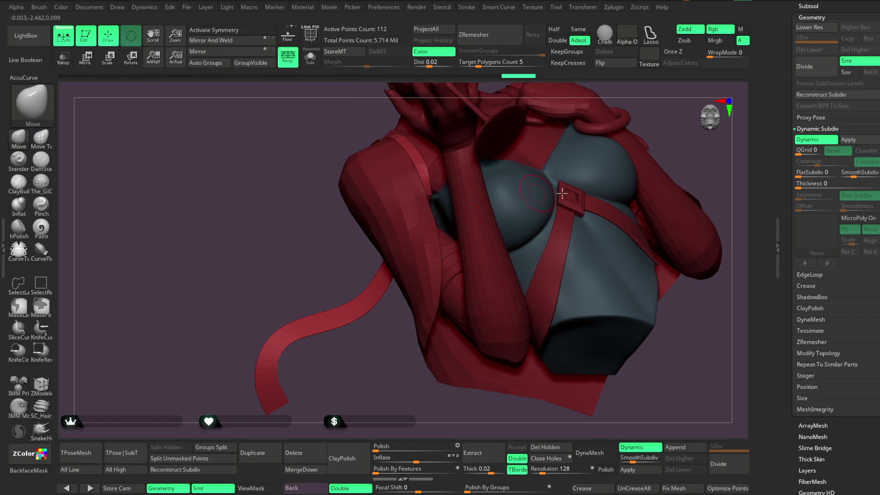
scroll(821, 137, "up", 4)
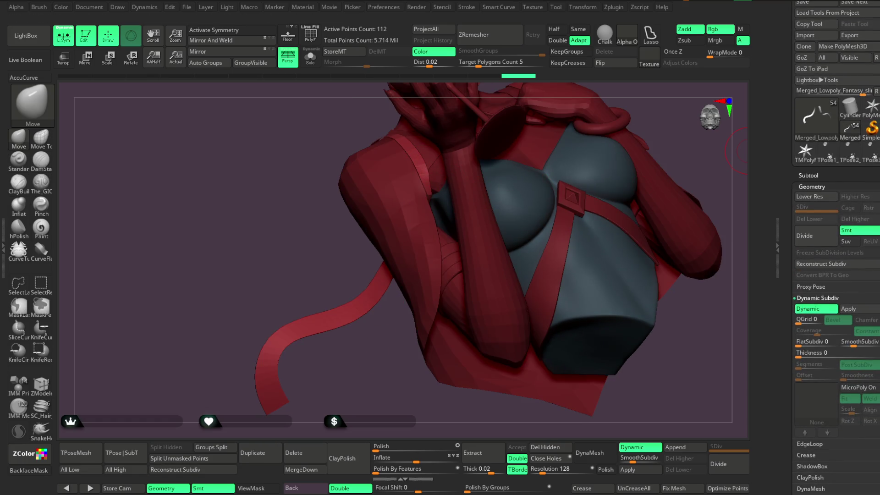
scroll(822, 101, "up", 3)
left_click(811, 74)
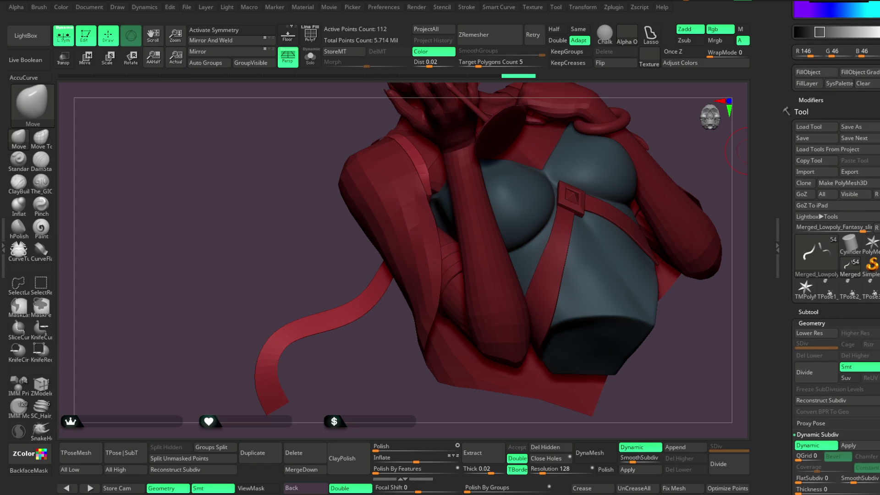
scroll(821, 115, "up", 3)
left_click(812, 86)
mouse_move(733, 138)
left_mouse_down()
mouse_move(657, 222)
mouse_move(676, 278)
mouse_move(613, 292)
mouse_move(667, 290)
mouse_move(678, 279)
mouse_move(634, 225)
mouse_move(660, 198)
mouse_move(621, 254)
left_mouse_up()
Select the red shoulder strap subtool, Solo it, and turn on Dynamic subdivision.
left_click(436, 305, "alt")
left_click_drag(461, 210, 438, 200)
left_click(310, 61)
mouse_move(506, 157)
left_mouse_down()
mouse_move(527, 169)
mouse_move(532, 163)
left_mouse_up()
left_click(642, 447)
scroll(812, 370, "down", 5)
scroll(810, 136, "up", 3)
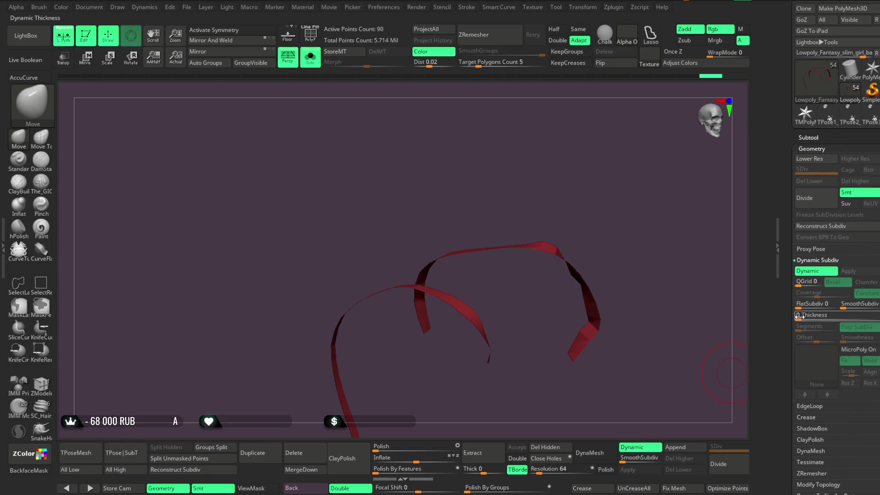
Apply a slight thickness to the red straps (180 points), then re-enable Dynamic with SmoothSubdiv 2.
left_click_drag(798, 314, 809, 315)
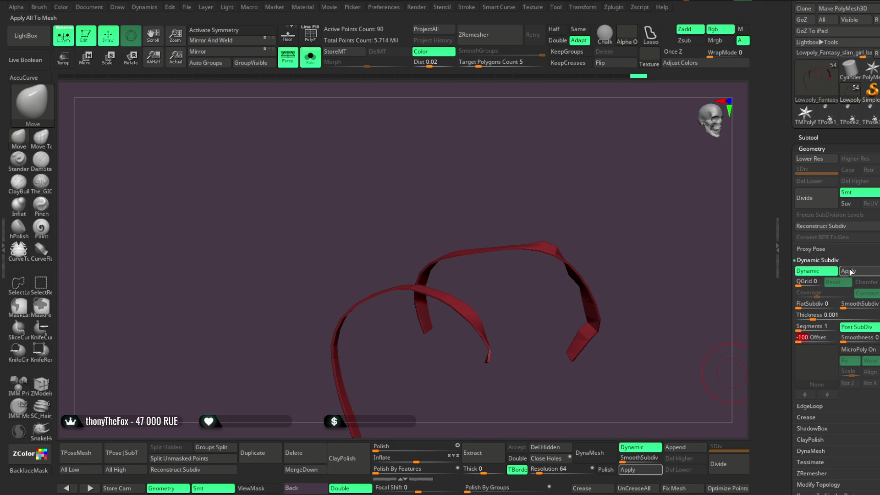
left_click(848, 271)
left_click_drag(624, 433, 615, 415)
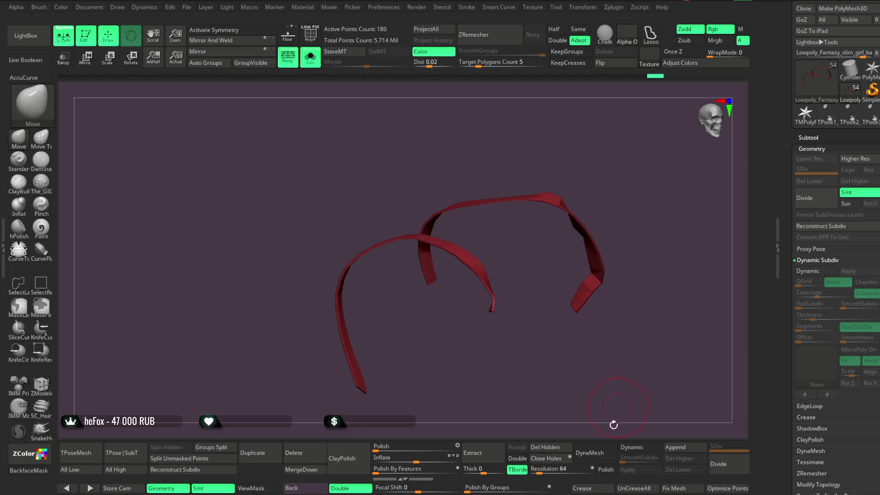
left_click(634, 451)
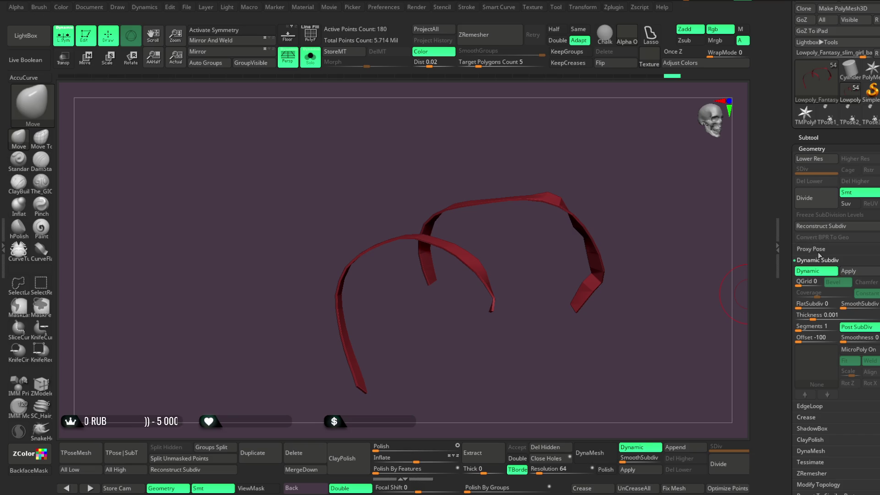
left_click(626, 460)
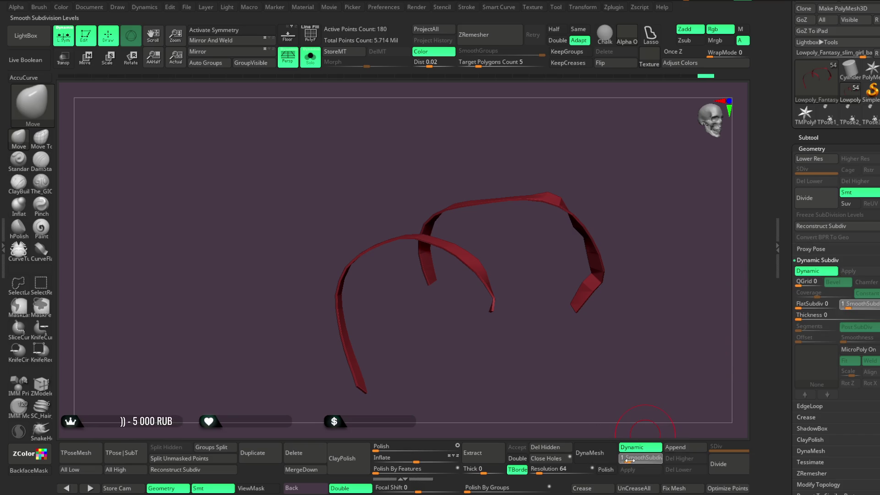
mouse_move(551, 365)
left_mouse_down()
mouse_move(544, 371)
mouse_move(501, 349)
mouse_move(510, 252)
mouse_move(469, 296)
left_mouse_up()
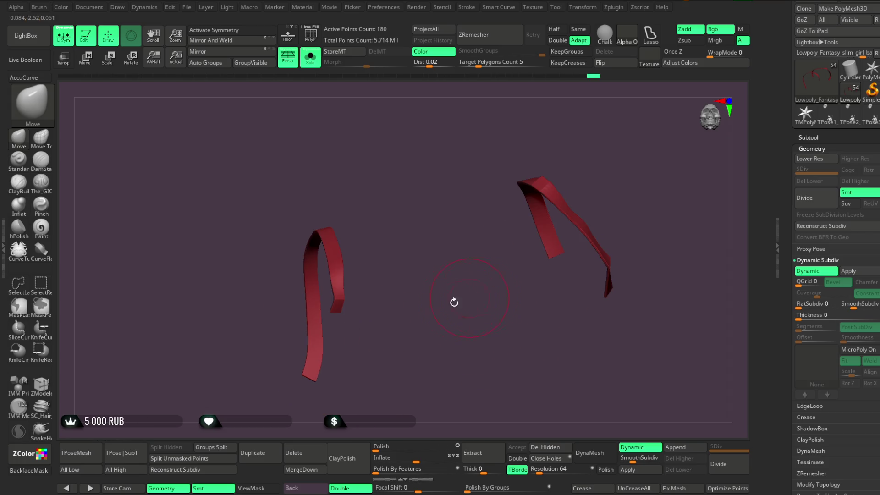
scroll(411, 303, "up", 5)
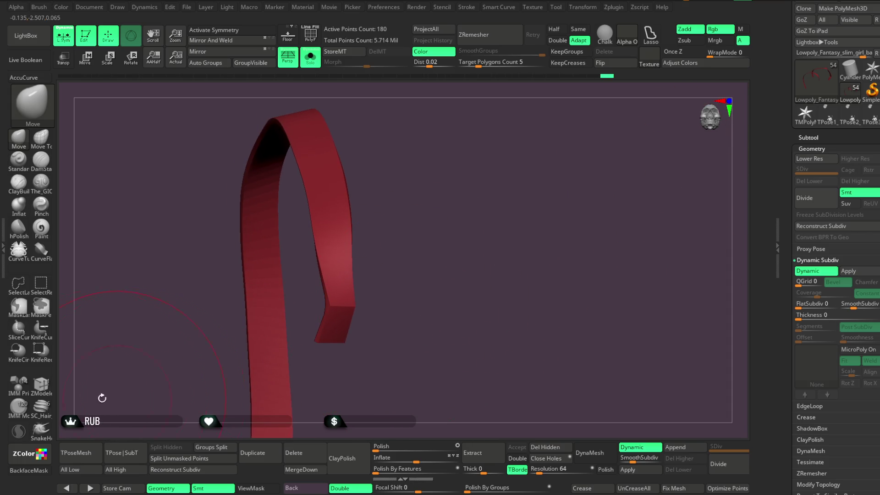
Crease the red strap's edge loops with ZModeler's Crease > EdgeLoop Complete action.
key("b")
key("z")
key("m")
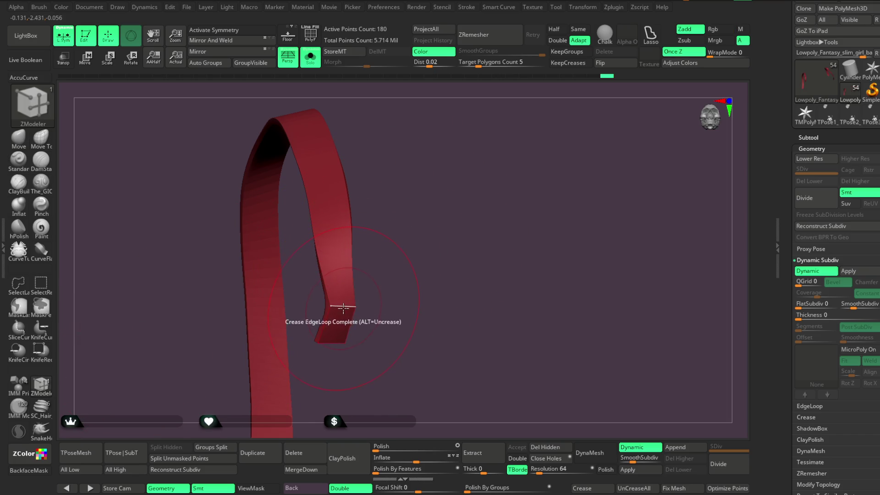
key("space")
left_click(215, 370)
left_click(215, 415)
mouse_move(422, 261)
left_mouse_down()
mouse_move(440, 311)
mouse_move(455, 254)
mouse_move(399, 275)
mouse_move(339, 315)
mouse_move(511, 196)
mouse_move(496, 167)
mouse_move(548, 213)
mouse_move(473, 208)
mouse_move(568, 257)
mouse_move(487, 205)
mouse_move(472, 273)
mouse_move(485, 269)
mouse_move(477, 245)
left_mouse_up()
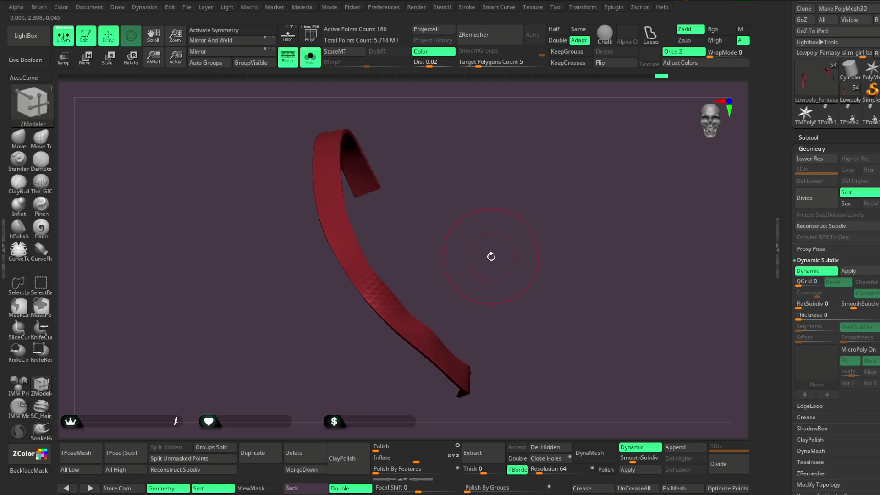
mouse_move(457, 228)
left_mouse_down()
mouse_move(473, 257)
mouse_move(448, 221)
left_mouse_up()
Return to the Move brush and turn Solo off to show the full character.
left_click(19, 138)
mouse_move(484, 196)
left_mouse_down()
mouse_move(396, 288)
mouse_move(426, 254)
mouse_move(377, 186)
left_mouse_up()
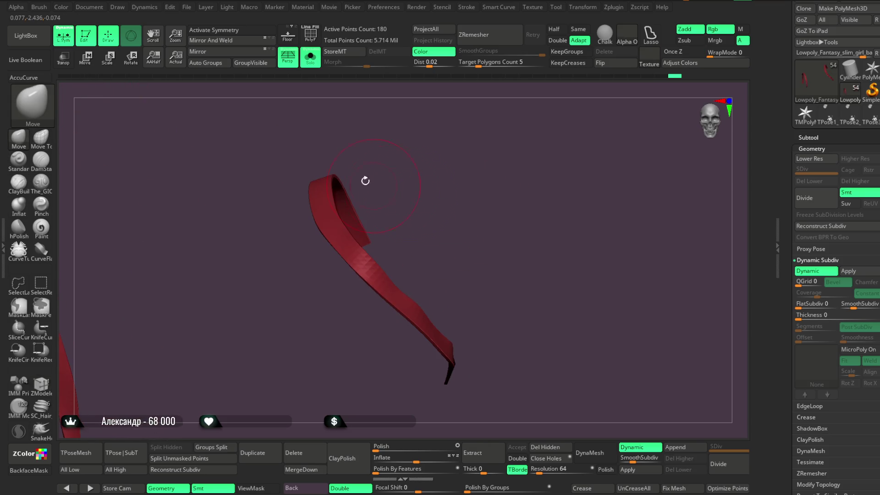
key("shift+alt+s")
left_click_drag(519, 145, 389, 215)
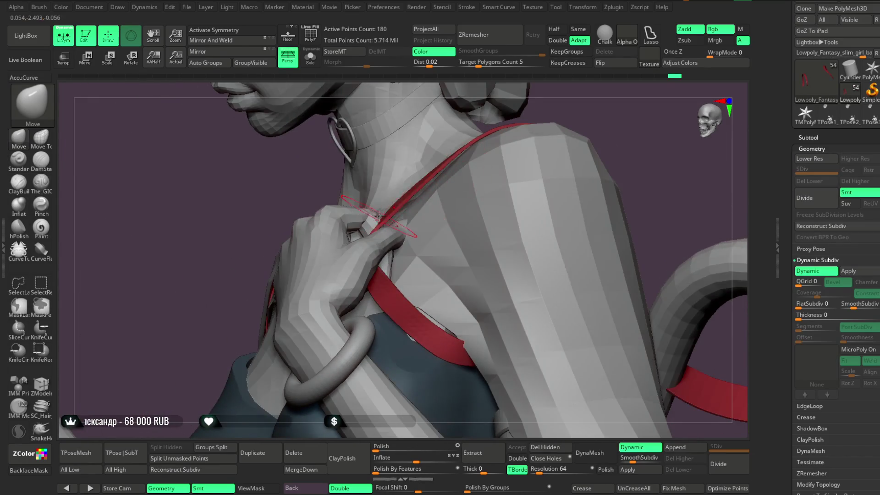
left_click_drag(581, 118, 477, 188)
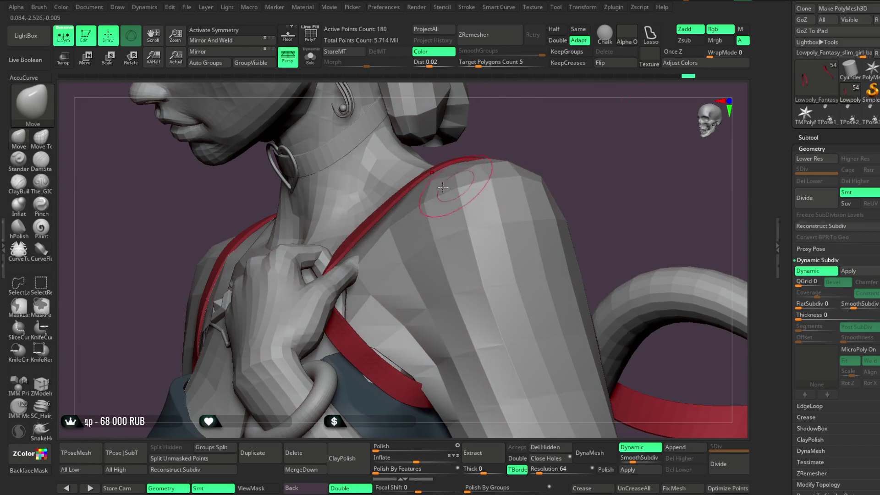
key("space")
mouse_move(540, 142)
left_mouse_down()
mouse_move(505, 143)
mouse_move(508, 137)
mouse_move(479, 224)
left_mouse_up()
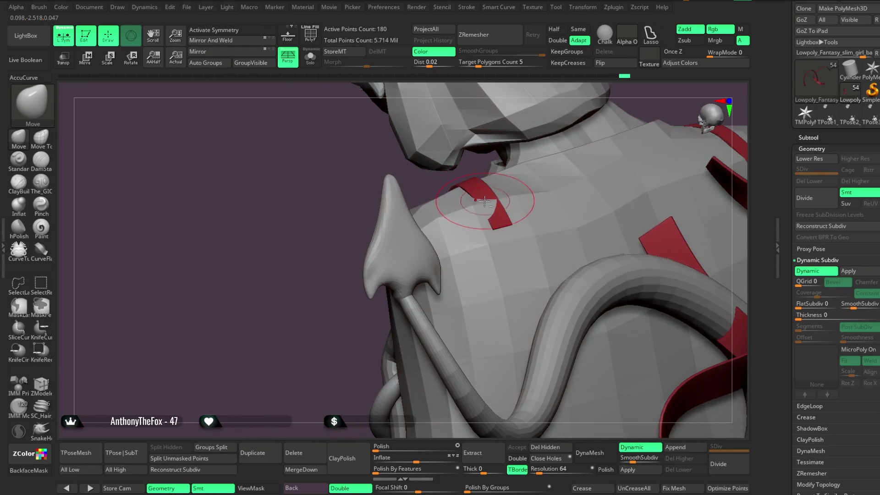
mouse_move(367, 324)
left_mouse_down()
mouse_move(334, 308)
mouse_move(531, 129)
mouse_move(487, 163)
mouse_move(572, 146)
mouse_move(320, 288)
mouse_move(348, 275)
mouse_move(316, 261)
left_mouse_up()
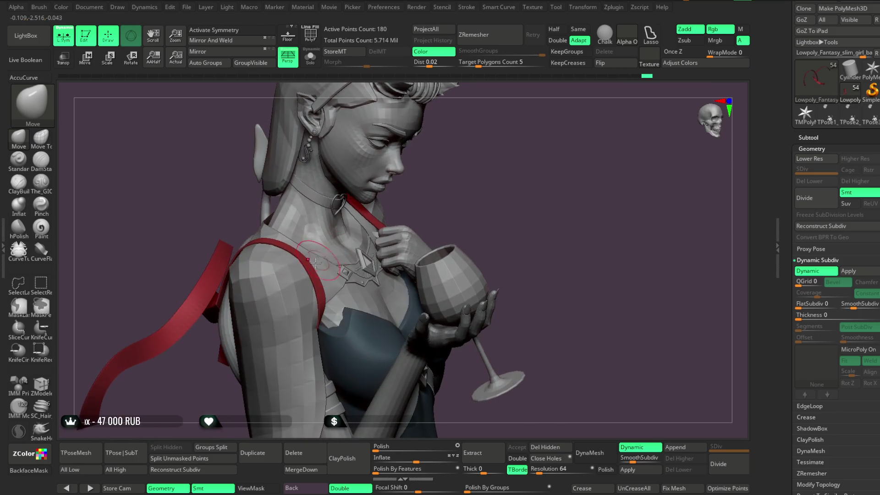
mouse_move(353, 236)
left_mouse_down()
mouse_move(458, 165)
mouse_move(477, 167)
mouse_move(460, 158)
mouse_move(449, 165)
mouse_move(465, 155)
mouse_move(445, 213)
left_mouse_up()
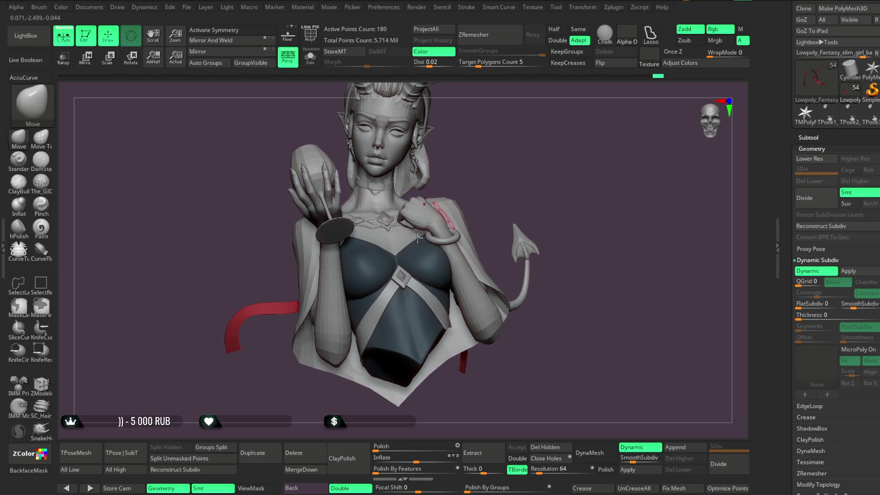
left_click(231, 319, "alt")
mouse_move(490, 174)
left_mouse_down()
mouse_move(497, 160)
mouse_move(502, 180)
mouse_move(501, 172)
mouse_move(491, 184)
mouse_move(515, 173)
mouse_move(490, 172)
mouse_move(495, 184)
mouse_move(507, 173)
mouse_move(477, 166)
mouse_move(504, 164)
mouse_move(507, 187)
mouse_move(511, 177)
mouse_move(501, 200)
mouse_move(488, 181)
mouse_move(490, 206)
mouse_move(497, 196)
left_mouse_up()
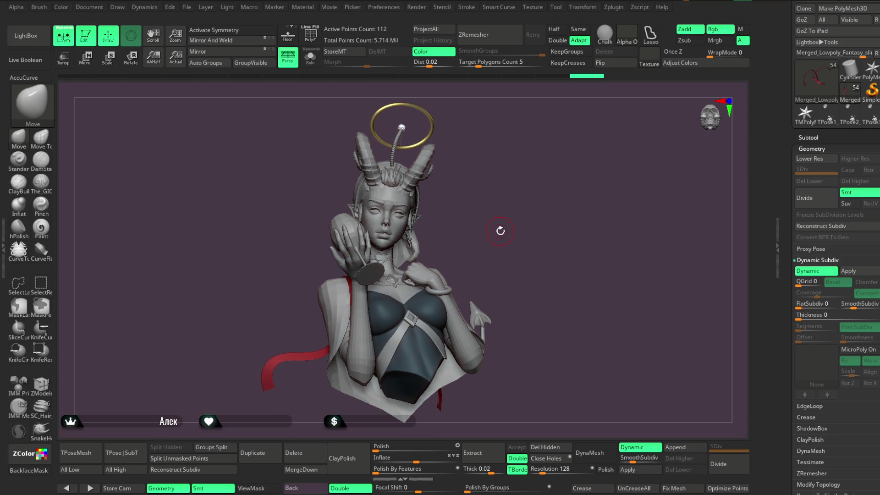
Store the current camera view under the name '2' and step to the next camera.
left_click(120, 488)
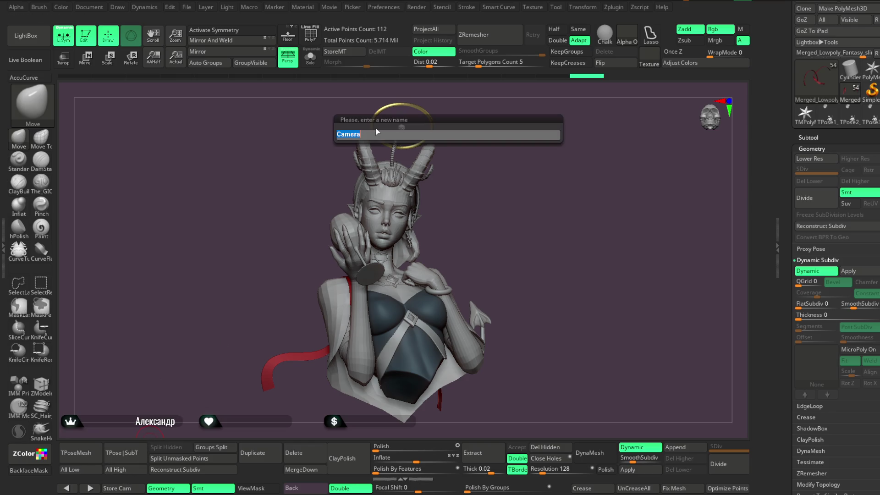
type("2")
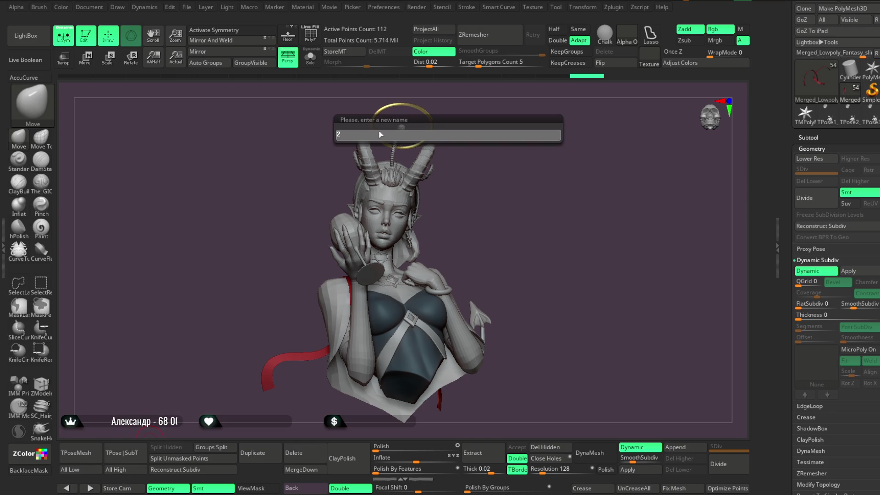
key("Return")
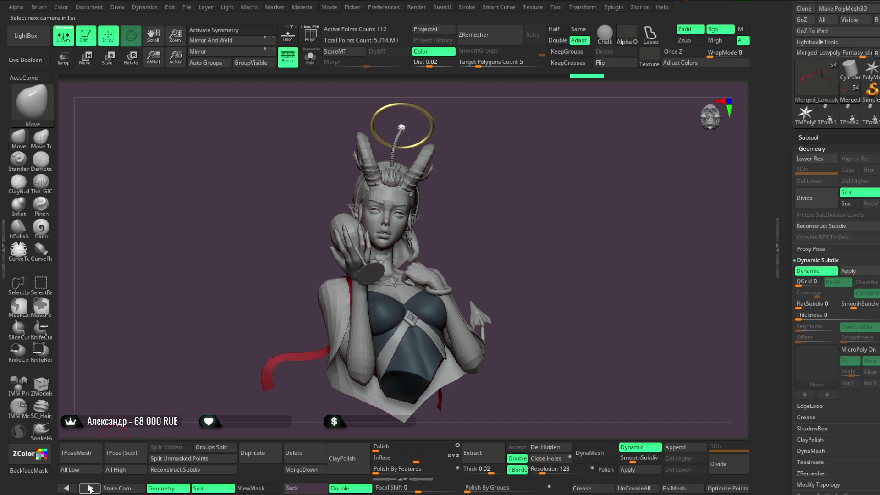
left_click(90, 488)
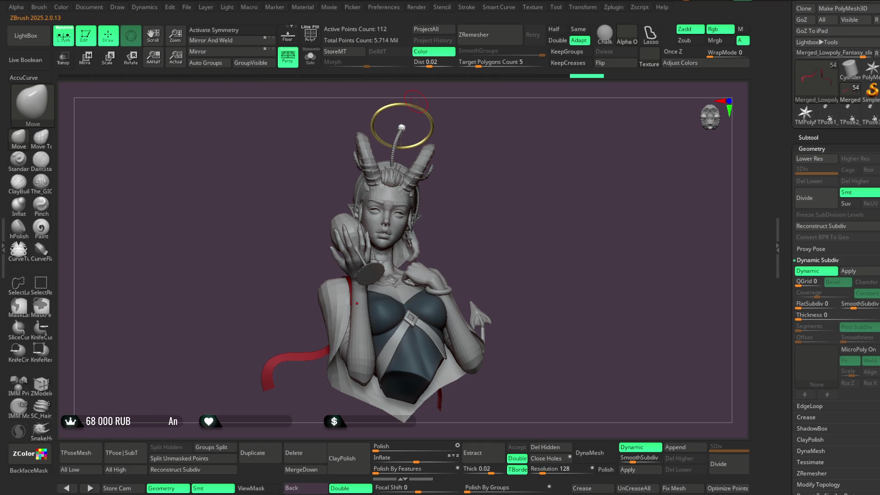
Save the demon bust project, then jump to the next stored camera view.
left_click(187, 7)
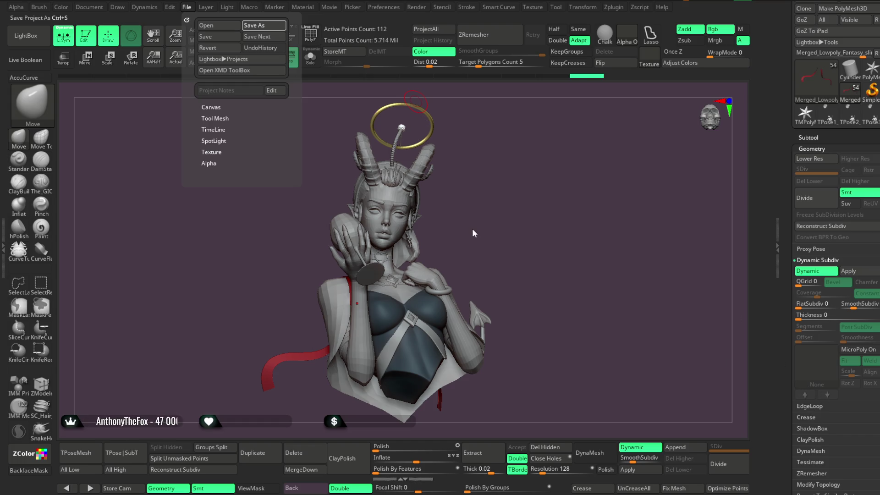
key("ctrl+s")
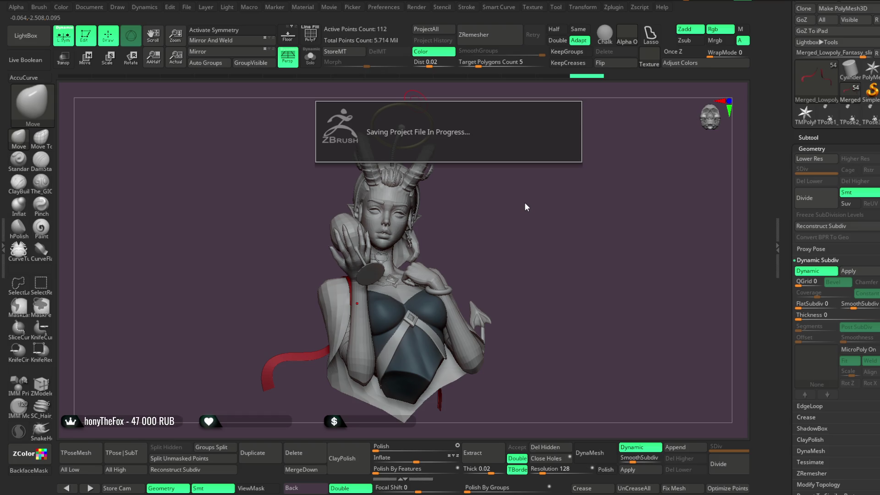
left_click_drag(524, 200, 499, 205)
left_click(91, 488)
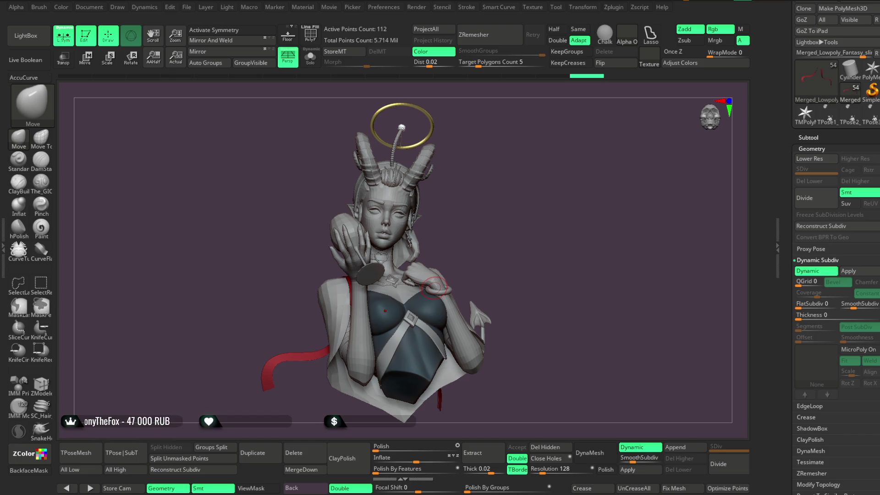
Orbit to her side and make the Extract4_1 hair strand the active subtool.
mouse_move(534, 260)
left_mouse_down()
mouse_move(467, 230)
mouse_move(503, 244)
mouse_move(460, 204)
mouse_move(502, 197)
mouse_move(581, 290)
mouse_move(525, 265)
mouse_move(481, 215)
left_mouse_up()
left_click(481, 214, "alt")
left_click_drag(589, 173, 683, 191)
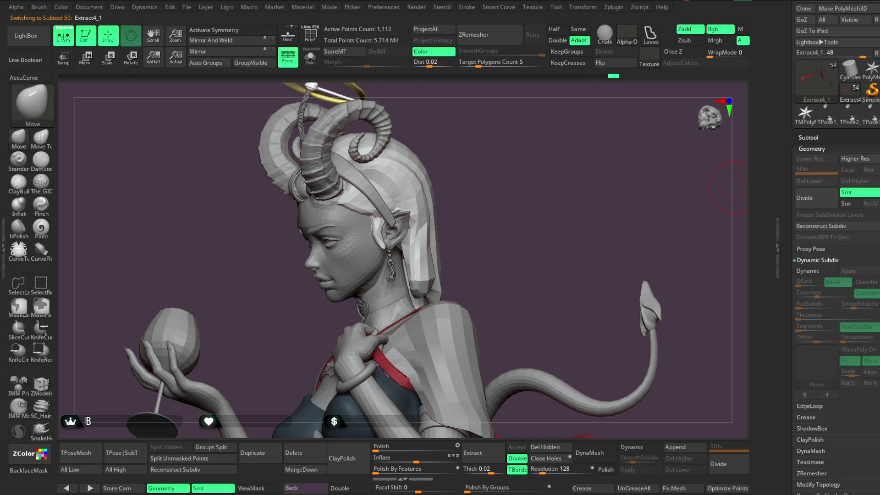
scroll(836, 215, "up", 3)
scroll(837, 215, "down", 2)
Duplicate the Extract4_1 hair strand as Extract4_3 and divide the copy once.
scroll(865, 113, "down", 10)
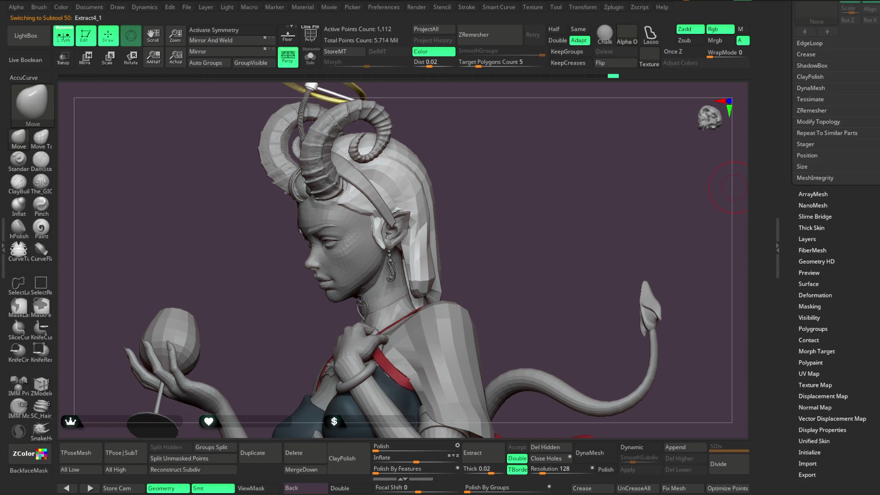
scroll(828, 85, "up", 6)
scroll(836, 247, "up", 3)
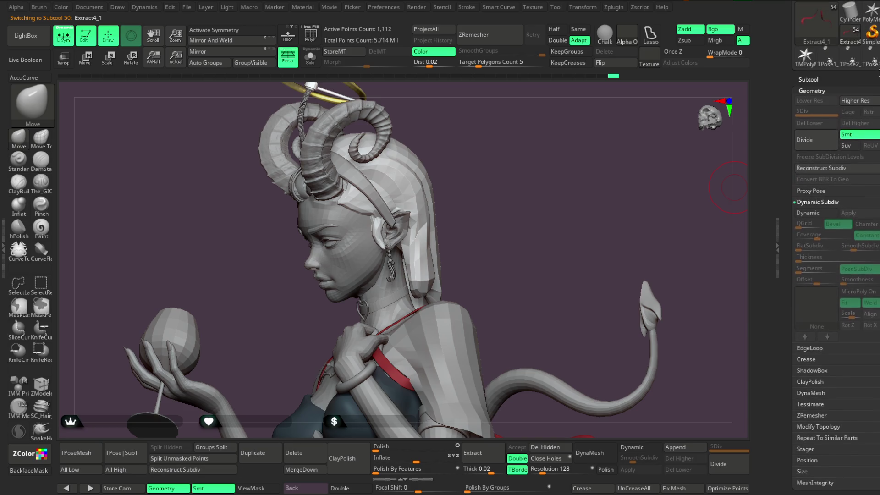
left_click(822, 79)
scroll(797, 184, "down", 2)
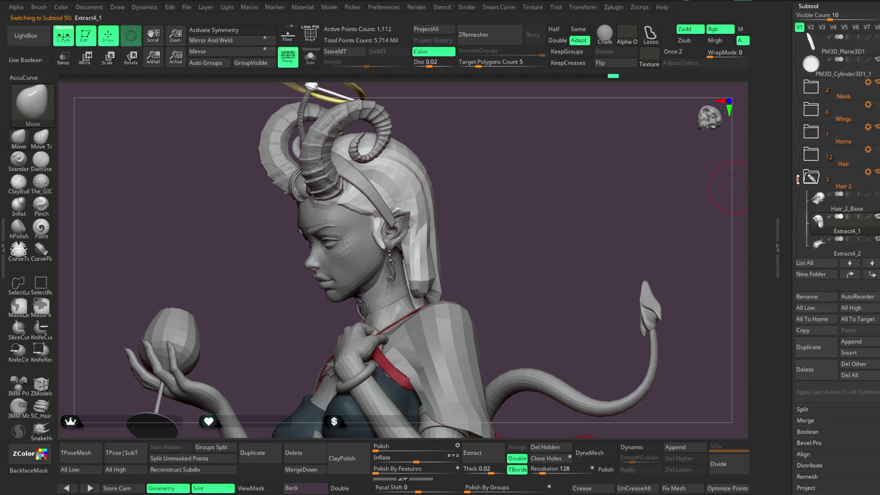
left_click(808, 347)
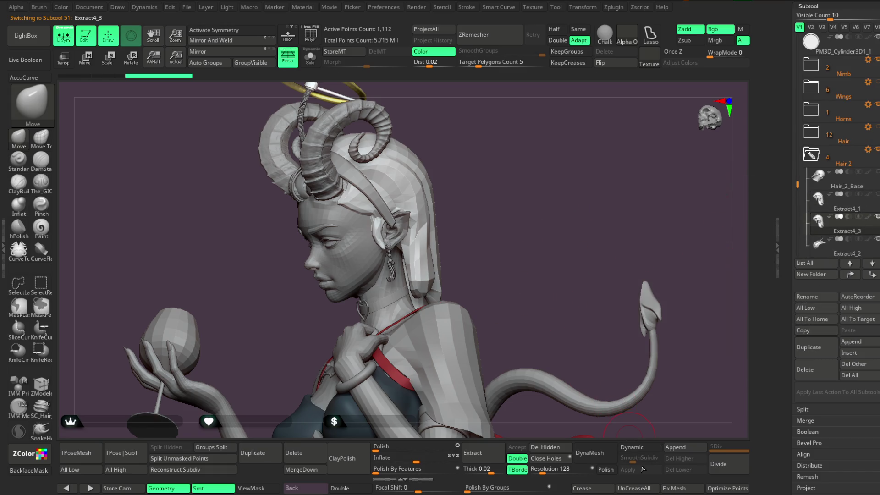
left_click(726, 468)
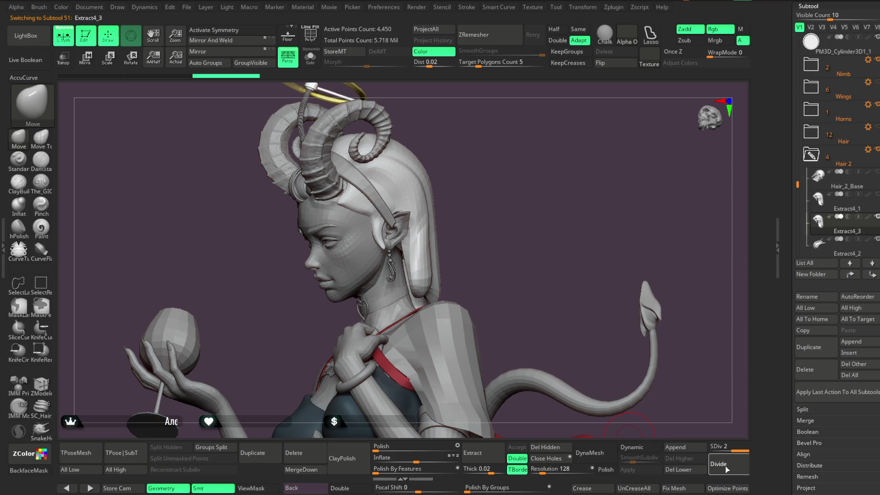
Sculpt the Extract4_3 strap surface at the horn base with The_GIO brush, orbiting around the head.
mouse_move(515, 213)
left_mouse_down()
mouse_move(538, 186)
mouse_move(546, 191)
mouse_move(575, 137)
mouse_move(544, 178)
mouse_move(549, 198)
mouse_move(544, 193)
mouse_move(564, 191)
mouse_move(556, 202)
mouse_move(571, 154)
left_mouse_up()
left_click(41, 182)
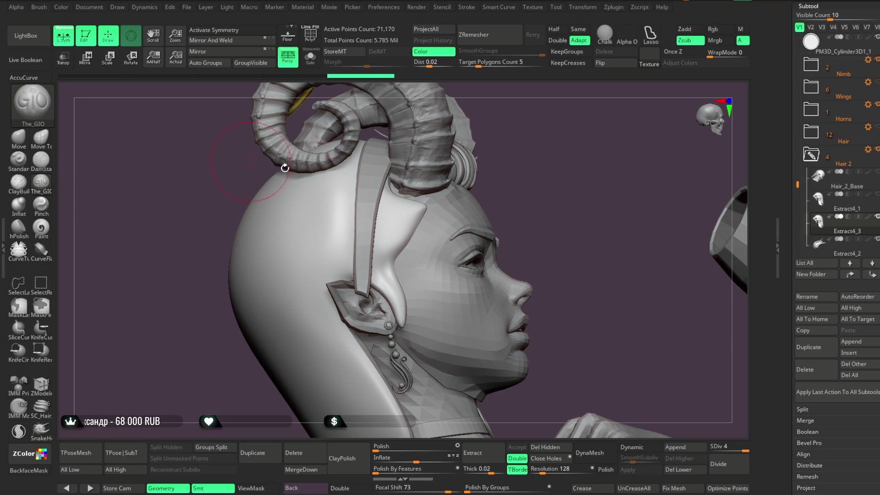
mouse_move(391, 185)
left_mouse_down()
mouse_move(367, 202)
mouse_move(400, 186)
left_mouse_up()
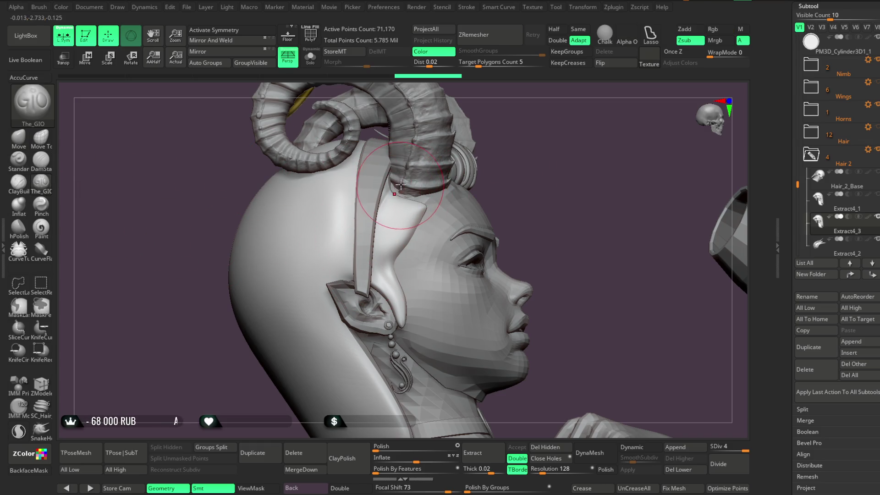
left_click_drag(530, 158, 476, 165)
key("space")
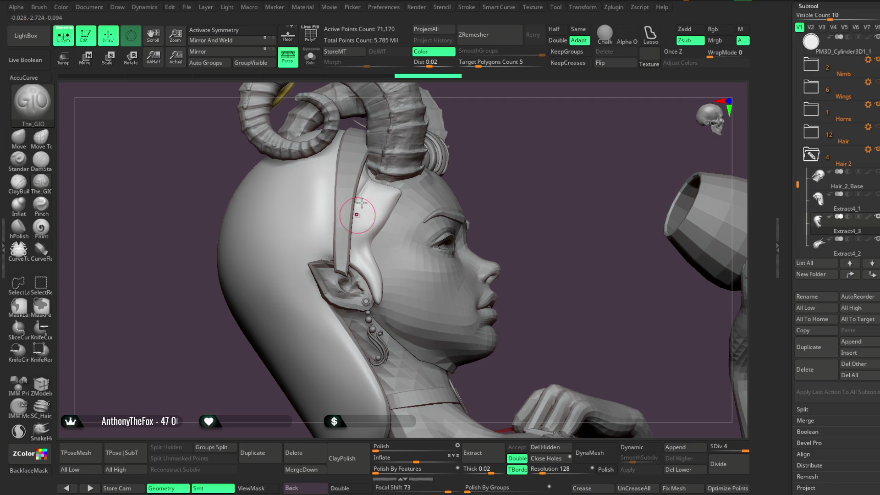
left_click_drag(468, 173, 496, 141)
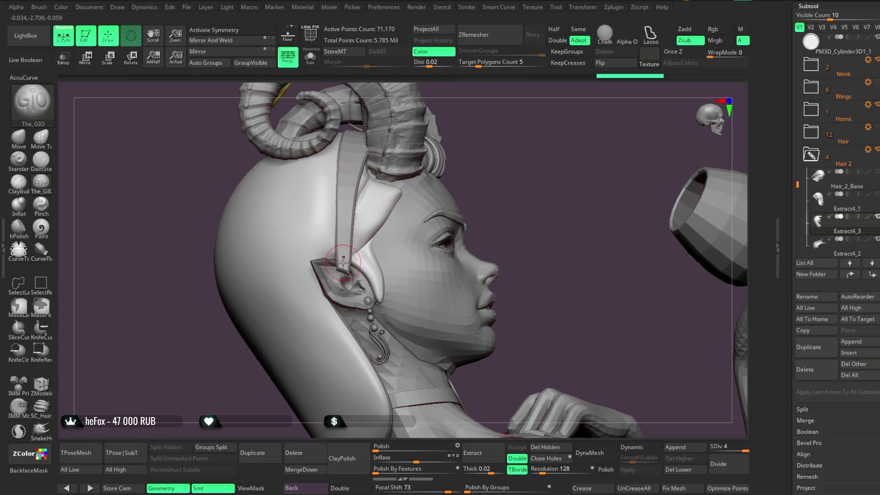
mouse_move(491, 173)
left_mouse_down()
mouse_move(479, 156)
mouse_move(509, 161)
mouse_move(536, 141)
mouse_move(533, 184)
mouse_move(548, 183)
mouse_move(520, 158)
left_mouse_up()
key("ctrl")
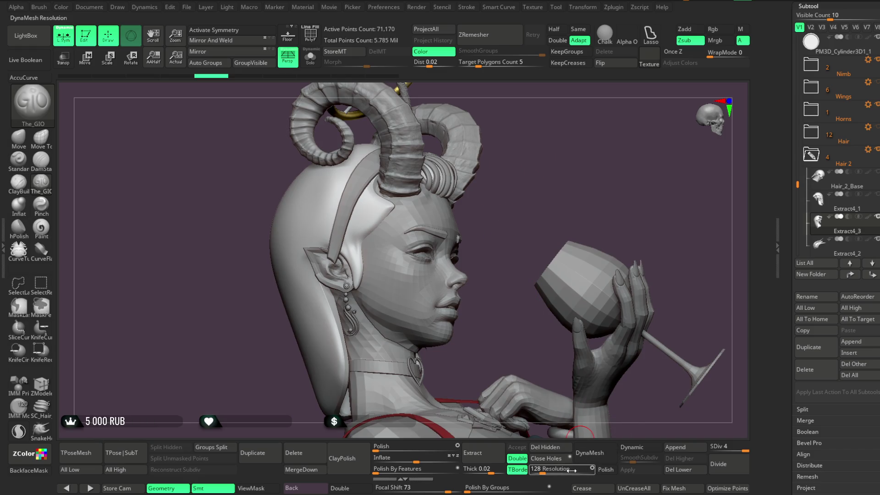
DynaMesh the strap copy at resolution 552 without freezing subdivisions, reaching 195,959 points.
left_click_drag(593, 468, 601, 468)
left_click(594, 453)
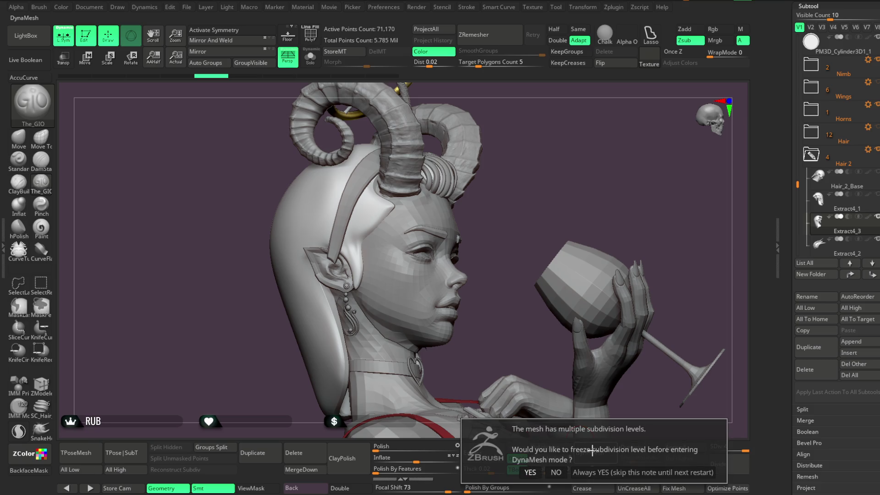
left_click(559, 472)
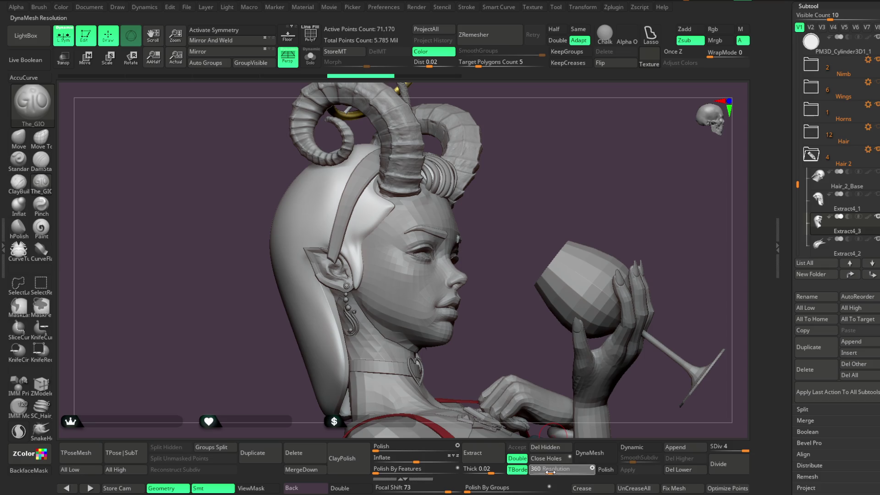
left_click(582, 459)
left_click(551, 476)
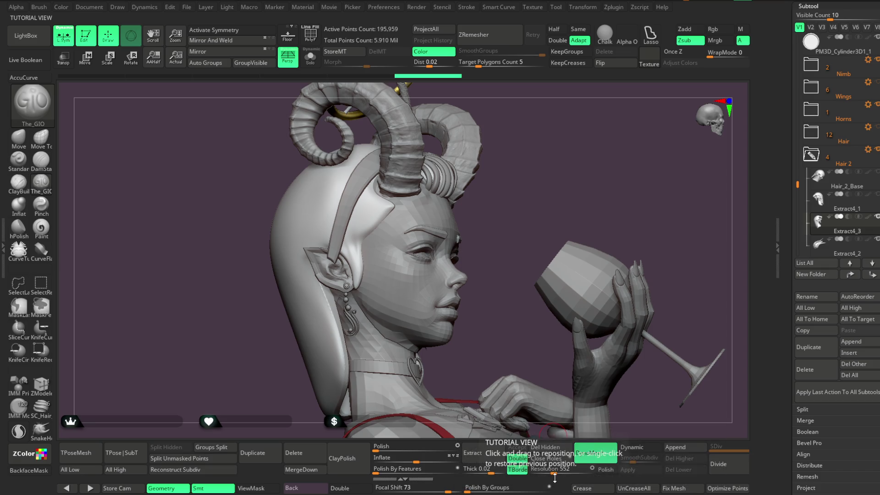
Sculpt the strap from the temple down toward the ear, undo the last stroke, and solo the strap.
right_click_drag(526, 173, 528, 201, "ctrl")
left_click_drag(529, 201, 544, 159)
key("space")
mouse_move(403, 215)
left_mouse_down()
mouse_move(385, 192)
mouse_move(330, 256)
left_mouse_up()
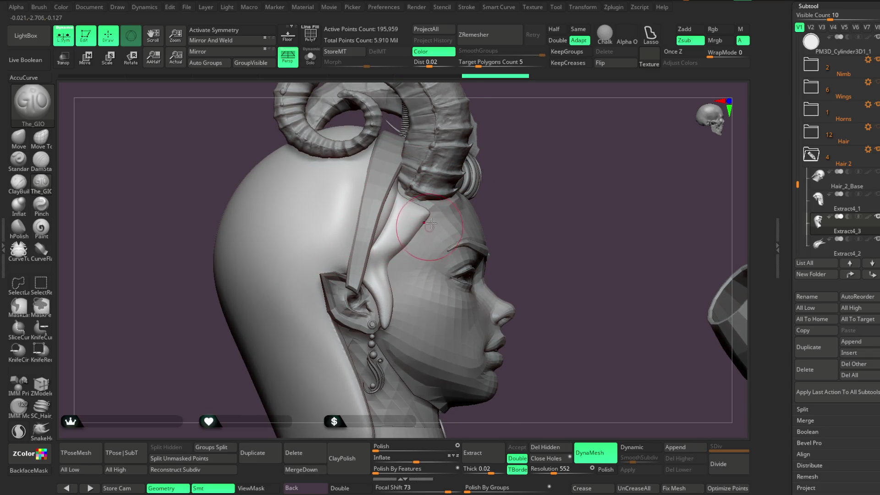
left_click_drag(426, 210, 369, 273)
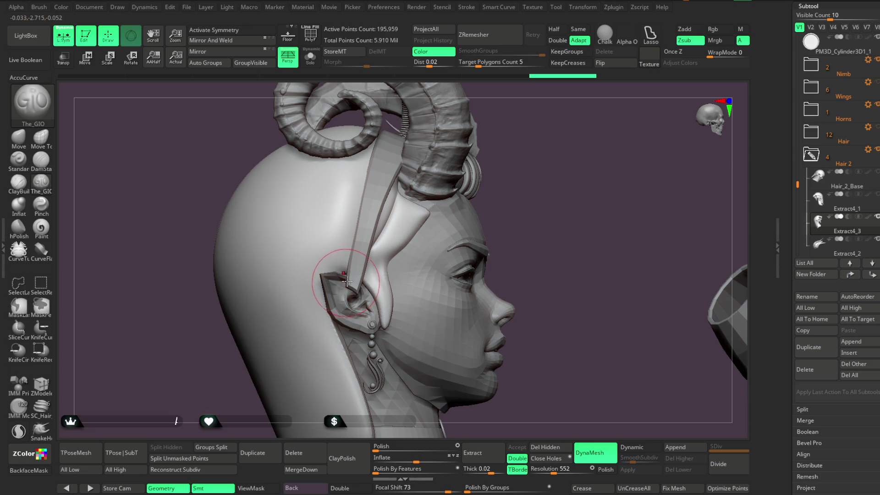
key("ctrl")
key("alt")
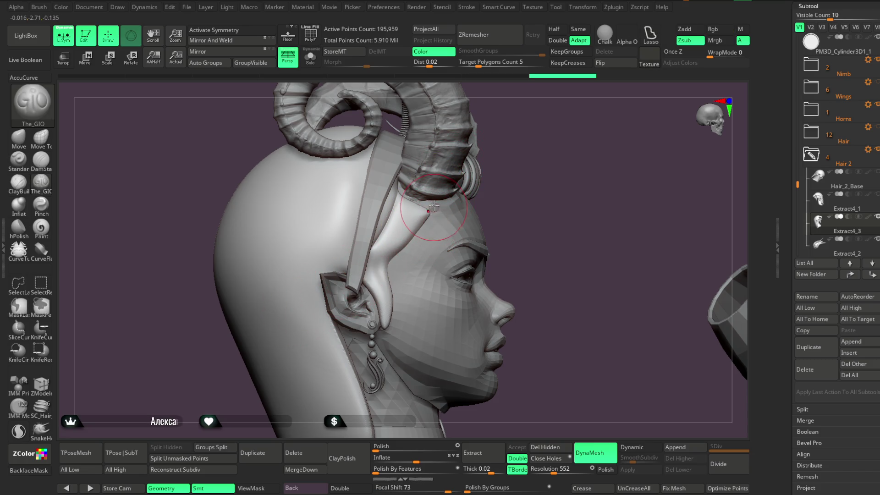
key("ctrl+z")
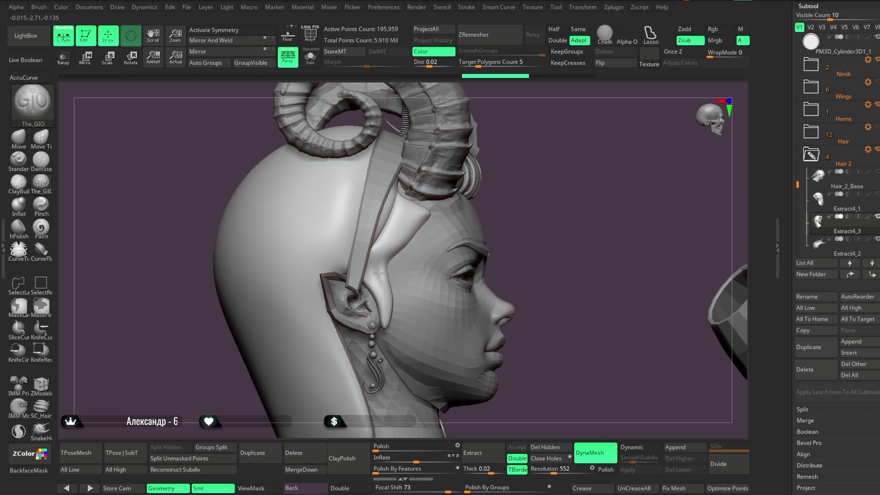
left_click(310, 57)
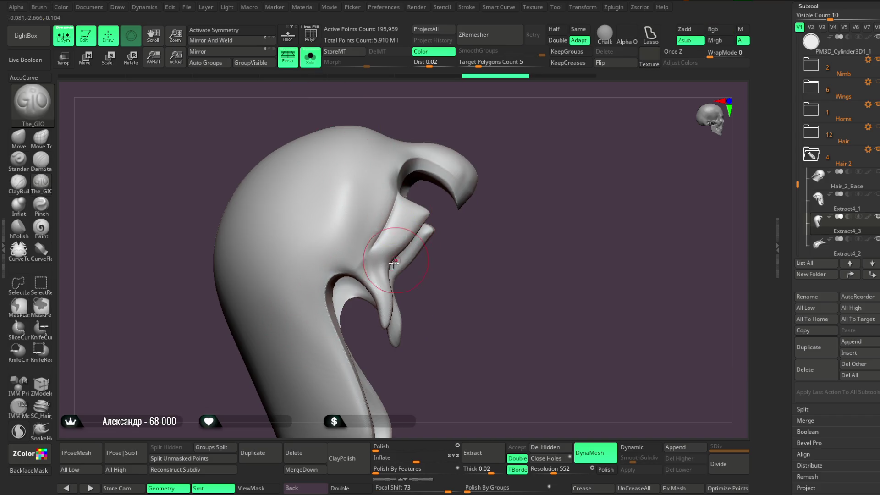
Show the full bust and reshape the strap at the temple near the ear from the other side.
key("ctrl+shift+s")
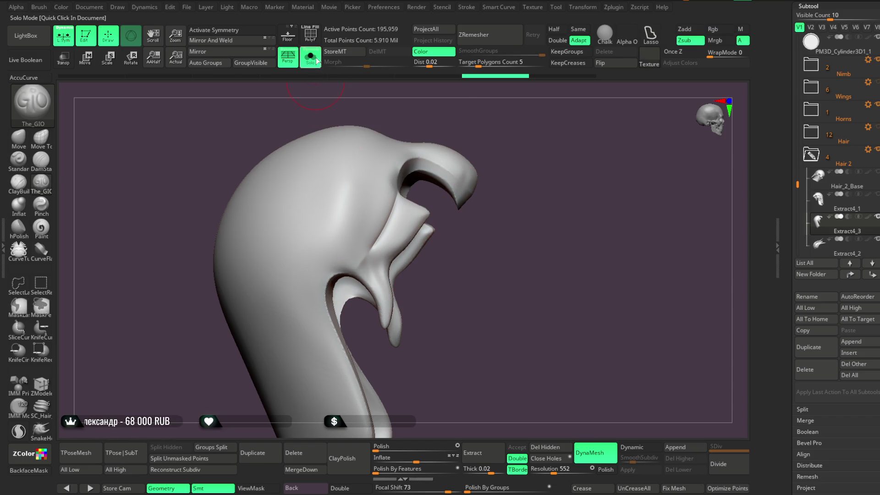
mouse_move(531, 221)
left_mouse_down()
mouse_move(569, 156)
mouse_move(399, 246)
left_mouse_up()
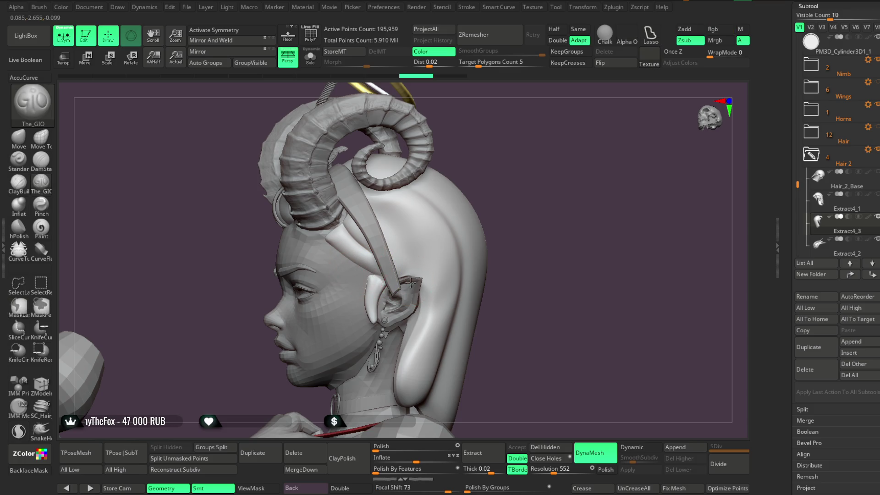
left_click_drag(329, 238, 406, 277)
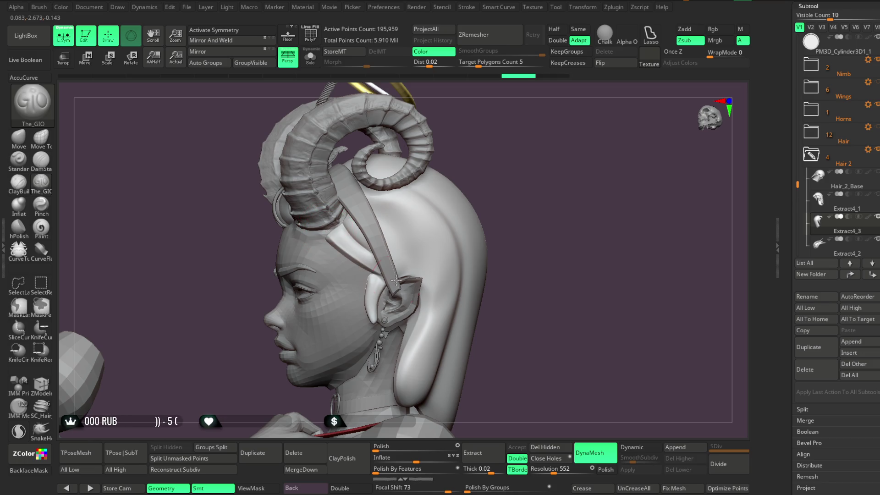
mouse_move(461, 198)
left_mouse_down()
mouse_move(495, 158)
mouse_move(392, 220)
left_mouse_up()
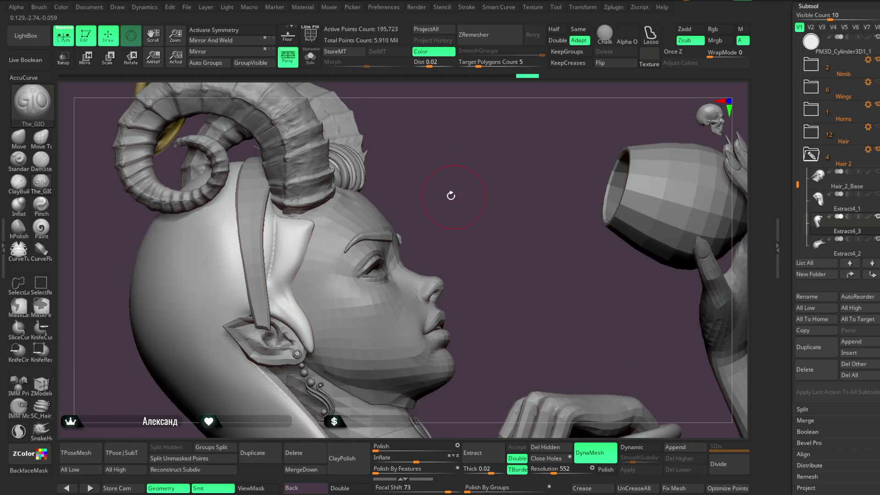
left_click_drag(451, 196, 445, 179)
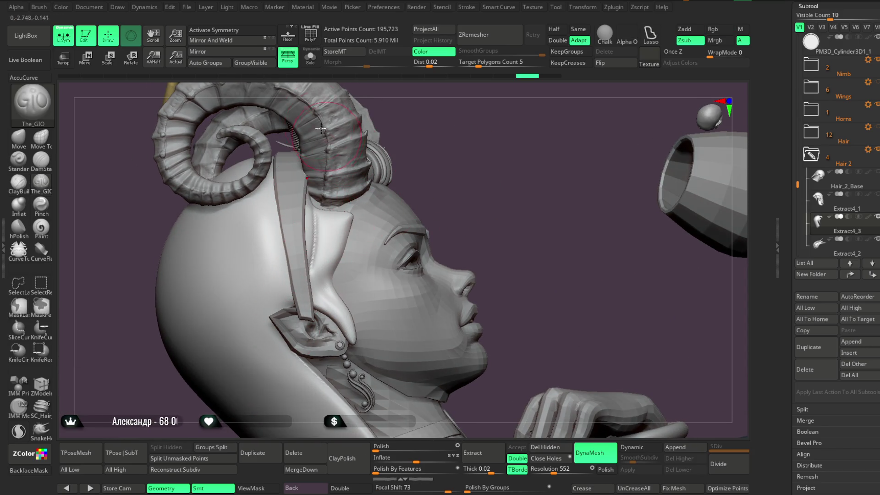
Inspect the Hair 2 piece soloed, then show all other parts again.
left_click(309, 57)
left_click_drag(371, 131, 311, 210)
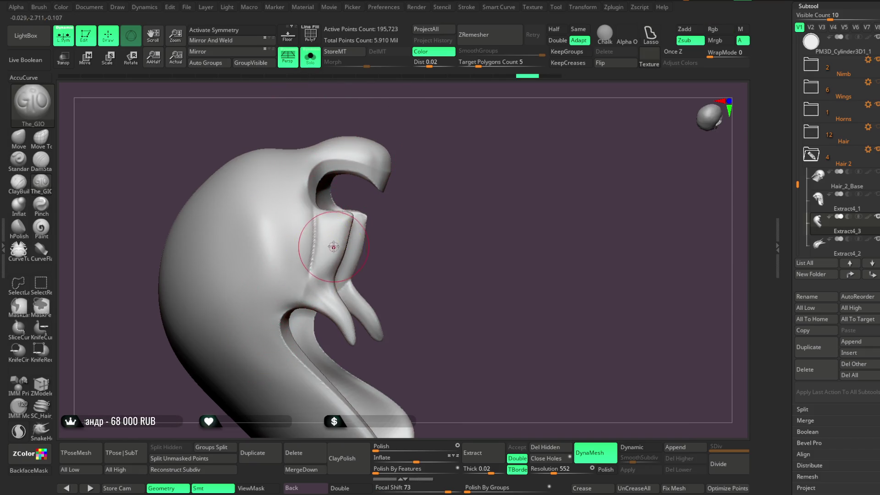
key("space")
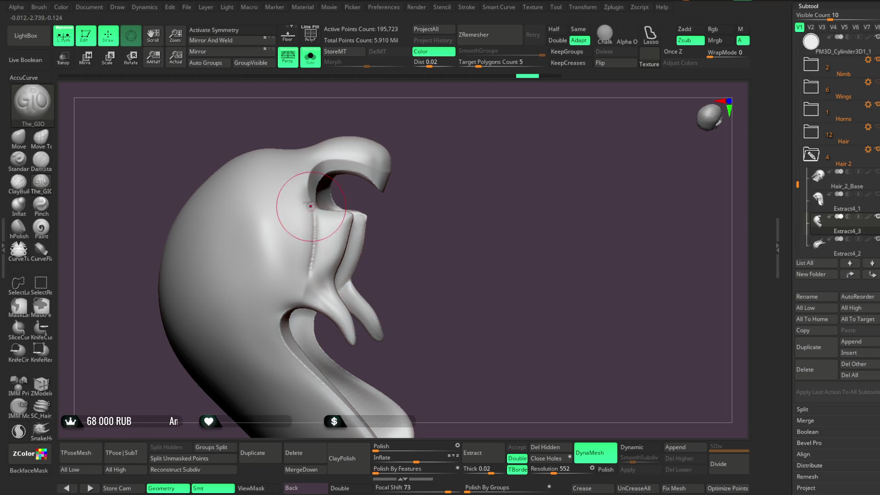
key("ctrl+shift+s")
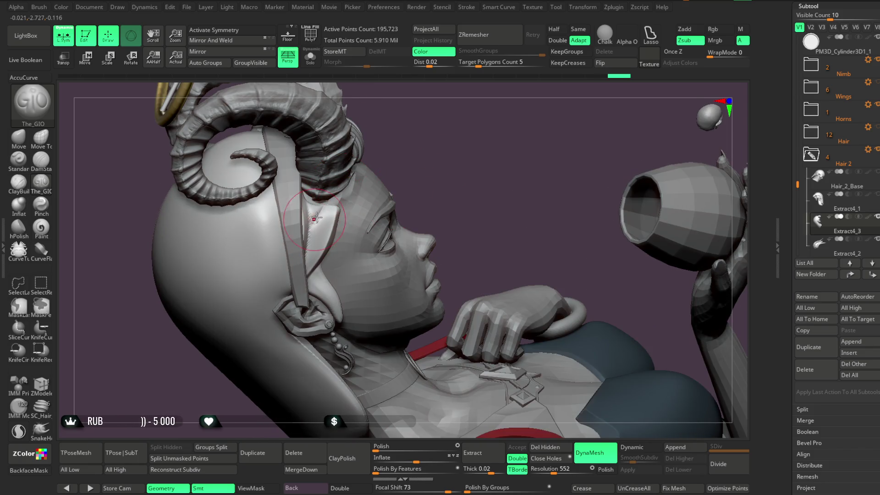
Pull the headband strap beside the ear into a snug new shape with the Move brush.
mouse_move(435, 167)
left_mouse_down()
mouse_move(422, 166)
mouse_move(552, 133)
mouse_move(520, 136)
mouse_move(511, 150)
left_mouse_up()
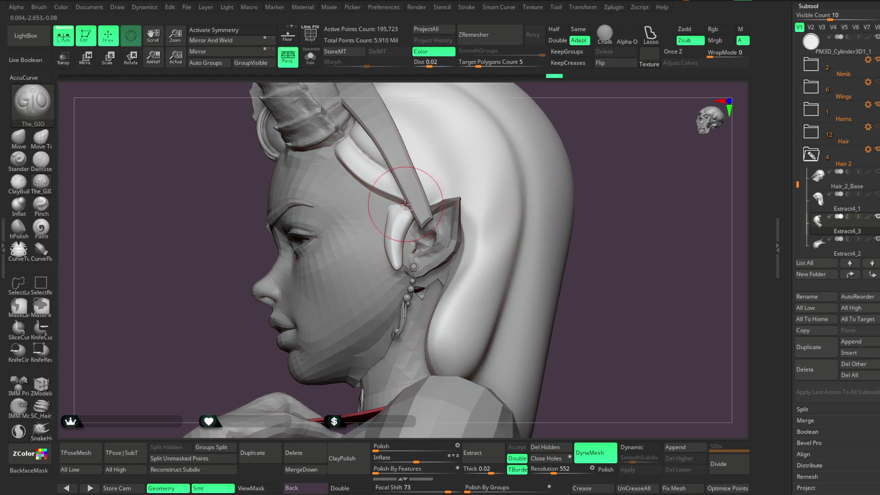
mouse_move(579, 106)
left_mouse_down()
mouse_move(589, 114)
mouse_move(552, 104)
mouse_move(552, 115)
left_mouse_up()
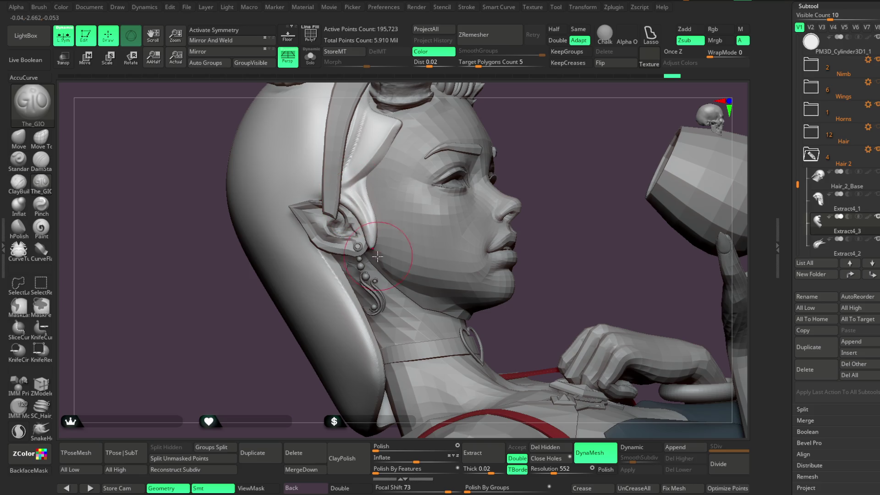
mouse_move(532, 130)
left_mouse_down()
mouse_move(477, 147)
mouse_move(349, 230)
left_mouse_up()
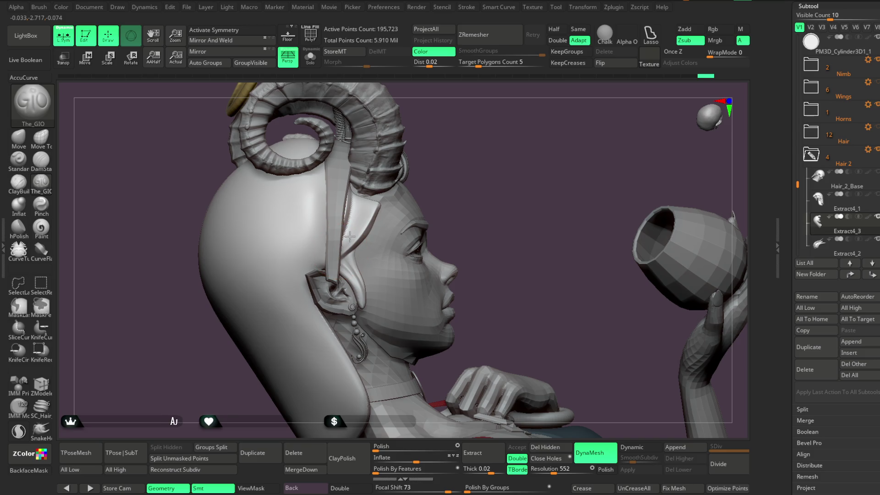
left_click_drag(367, 167, 367, 196)
left_click_drag(295, 285, 333, 252)
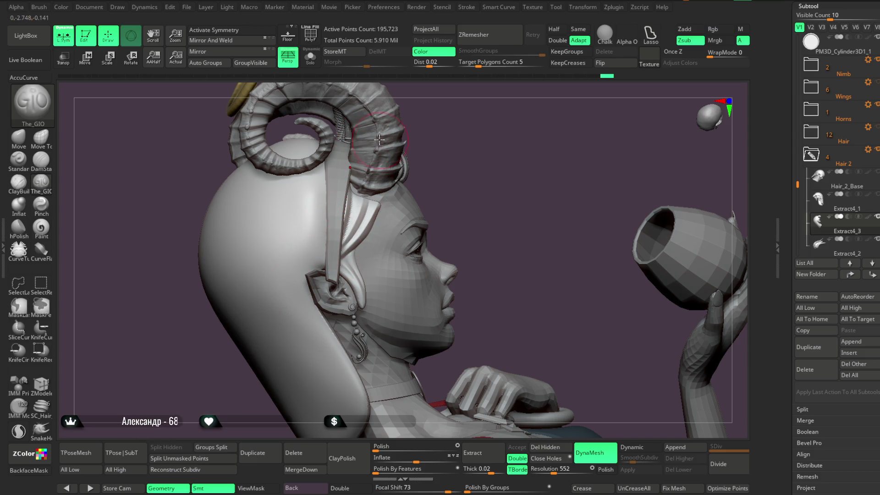
mouse_move(470, 187)
left_mouse_down()
mouse_move(471, 146)
mouse_move(507, 149)
mouse_move(500, 182)
mouse_move(455, 200)
left_mouse_up()
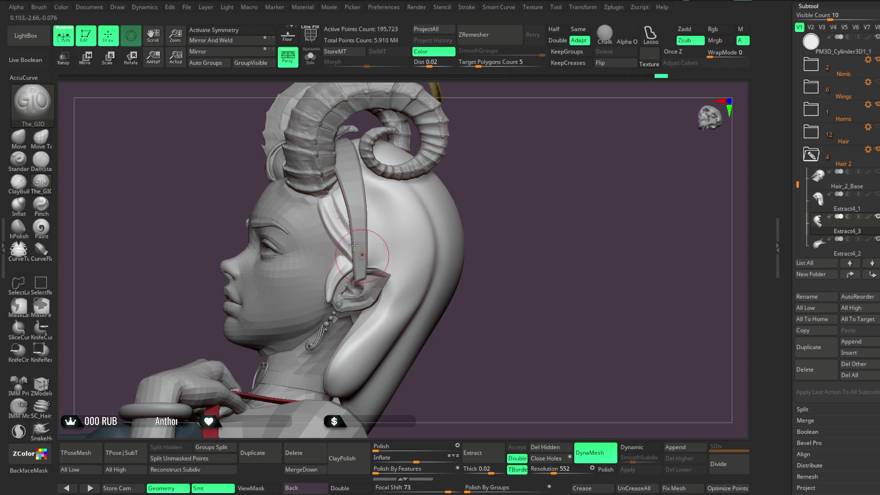
mouse_move(408, 255)
left_mouse_down()
mouse_move(471, 157)
mouse_move(415, 219)
left_mouse_up()
key("space")
left_click_drag(458, 171, 389, 264)
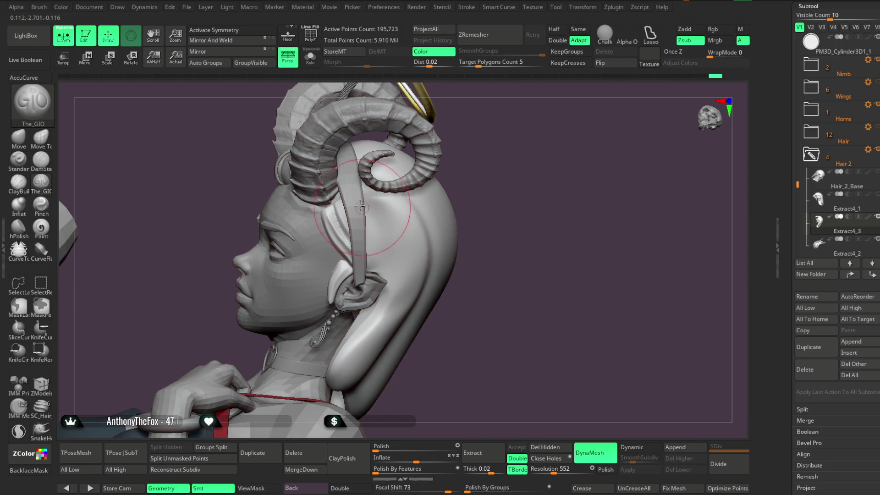
left_click_drag(441, 222, 370, 223)
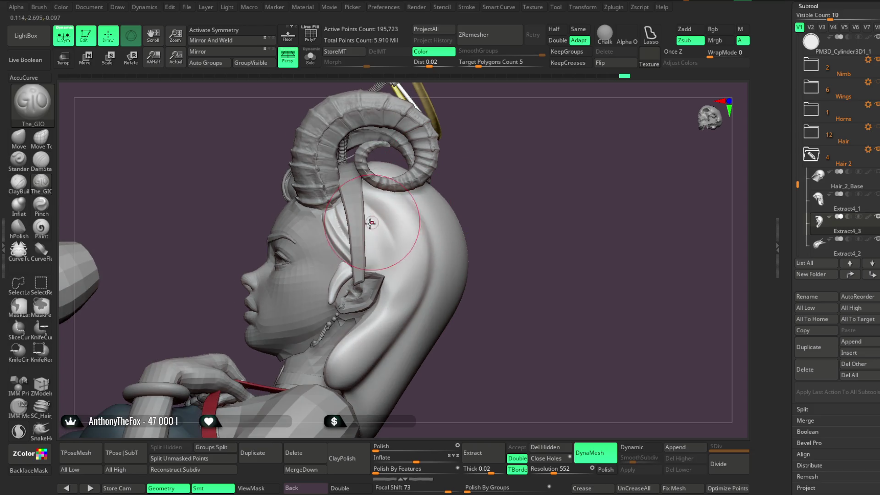
Select the Extract4_3 piece, inspect it soloed, then bring back the whole character.
left_click(362, 192, "alt")
left_click(359, 208, "alt")
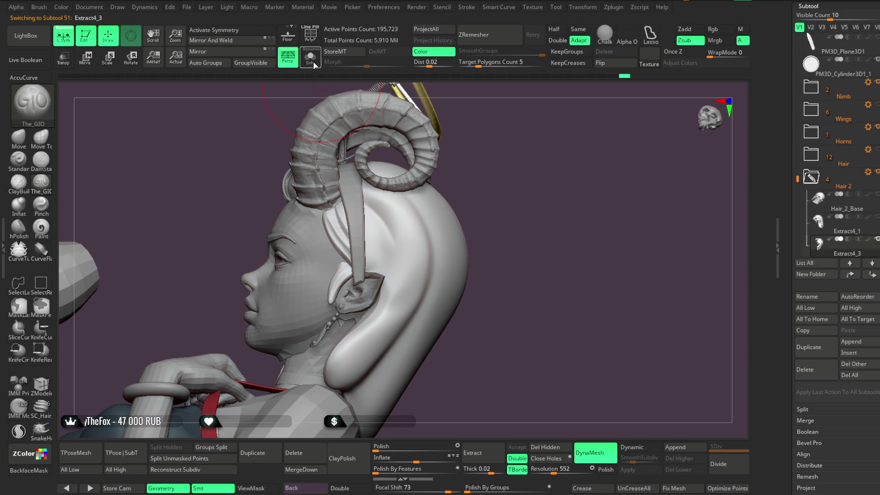
left_click(311, 59)
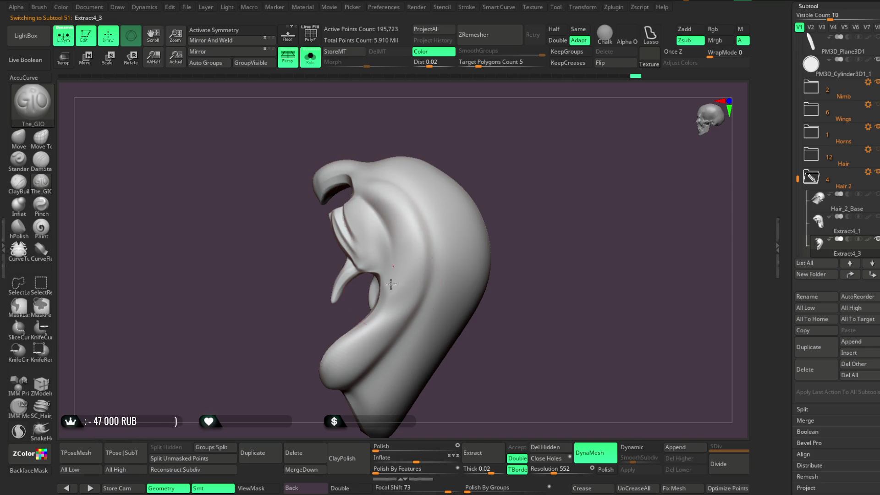
left_click_drag(454, 178, 467, 148)
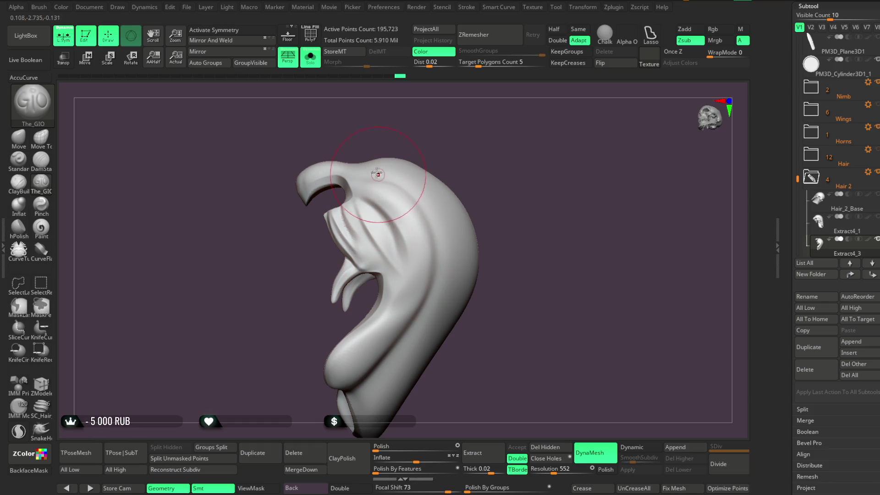
left_click(310, 57)
Adjust the brush focal shift while comparing the soloed Hair 2 piece with the full character.
mouse_move(524, 158)
left_mouse_down()
mouse_move(517, 242)
mouse_move(527, 198)
mouse_move(593, 242)
mouse_move(476, 211)
mouse_move(519, 180)
mouse_move(511, 186)
left_mouse_up()
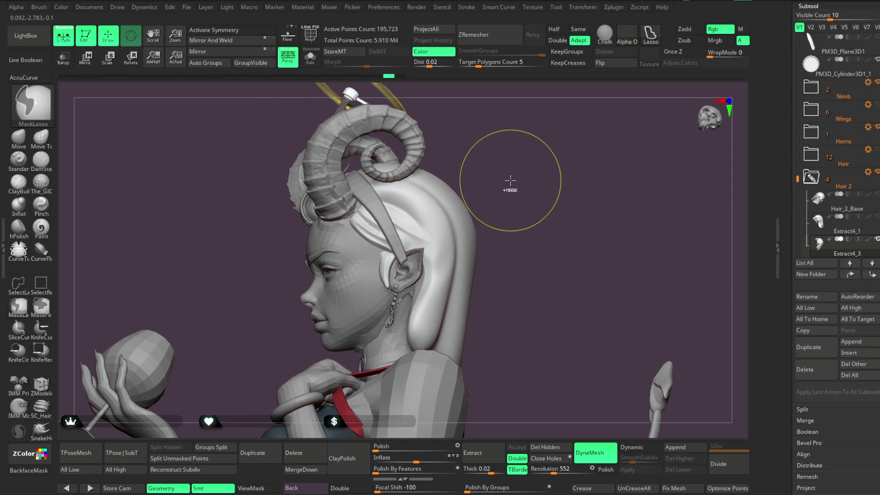
scroll(401, 211, "up", 2)
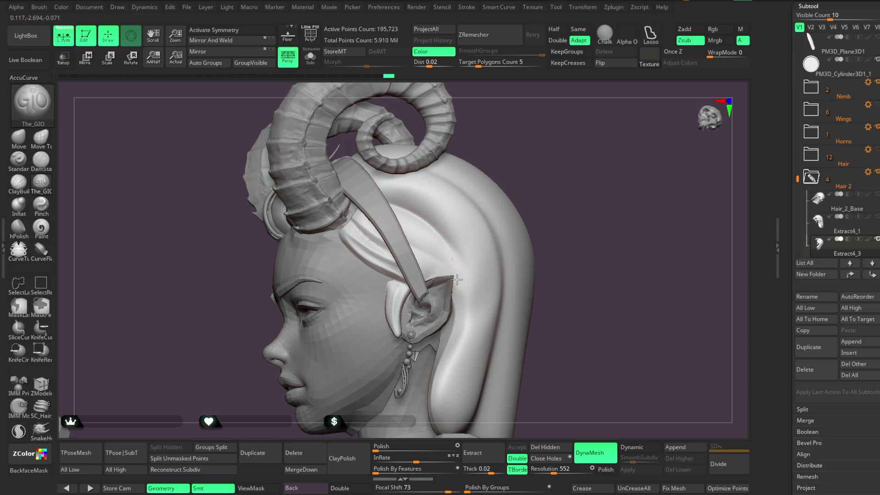
key("space")
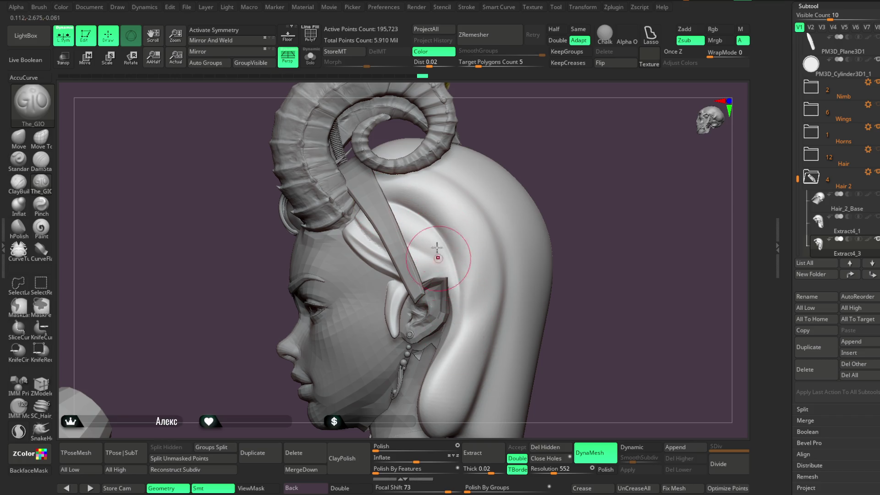
mouse_move(557, 197)
left_mouse_down()
mouse_move(560, 173)
mouse_move(527, 192)
left_mouse_up()
mouse_move(547, 184)
left_mouse_down()
mouse_move(548, 175)
mouse_move(528, 198)
mouse_move(525, 193)
mouse_move(562, 172)
mouse_move(608, 165)
mouse_move(555, 202)
mouse_move(427, 233)
left_mouse_up()
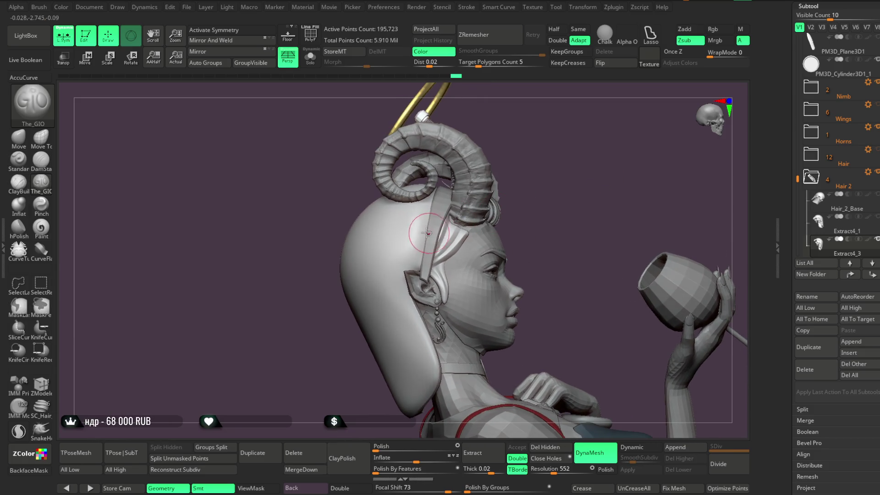
mouse_move(532, 194)
left_mouse_down("alt")
mouse_move(538, 202)
mouse_move(431, 221)
left_mouse_up("alt")
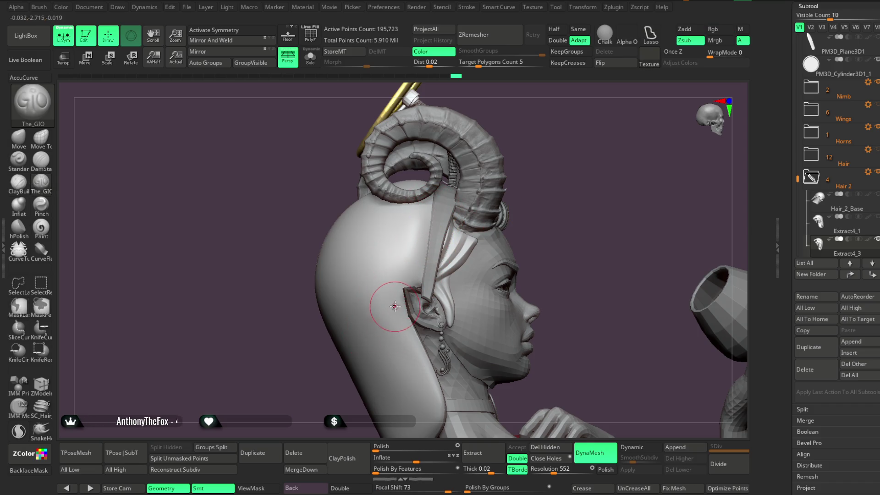
key("ctrl+shift+s")
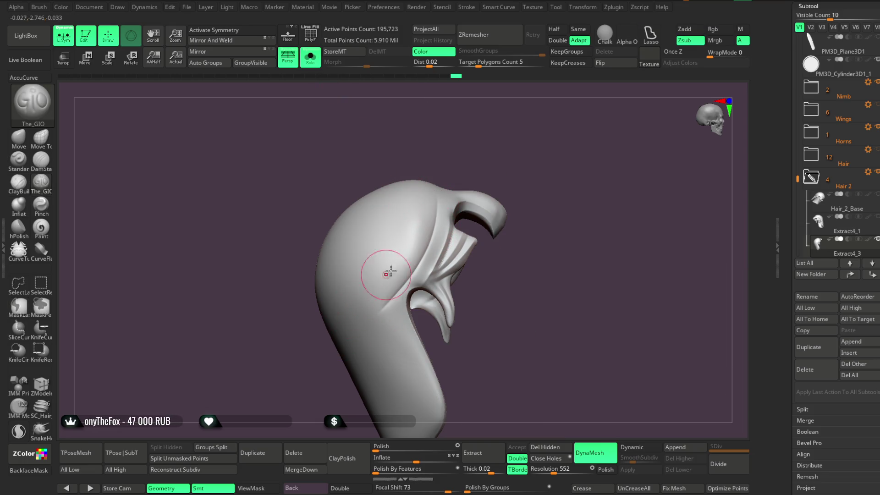
key("space")
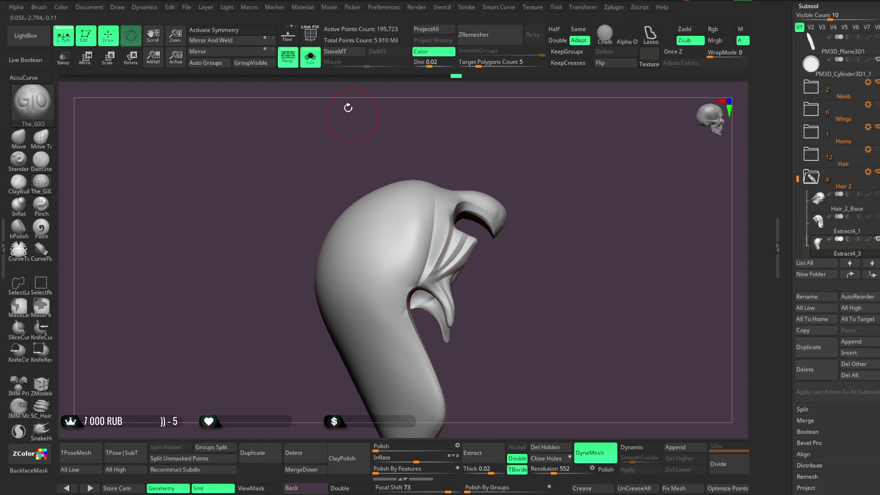
key("ctrl+shift+s")
Carve a curved groove into the hair behind the headband.
mouse_move(550, 167)
left_mouse_down()
mouse_move(575, 180)
mouse_move(534, 183)
mouse_move(559, 173)
mouse_move(520, 187)
mouse_move(564, 191)
mouse_move(503, 208)
left_mouse_up()
key("space")
left_click_drag(435, 180, 476, 236)
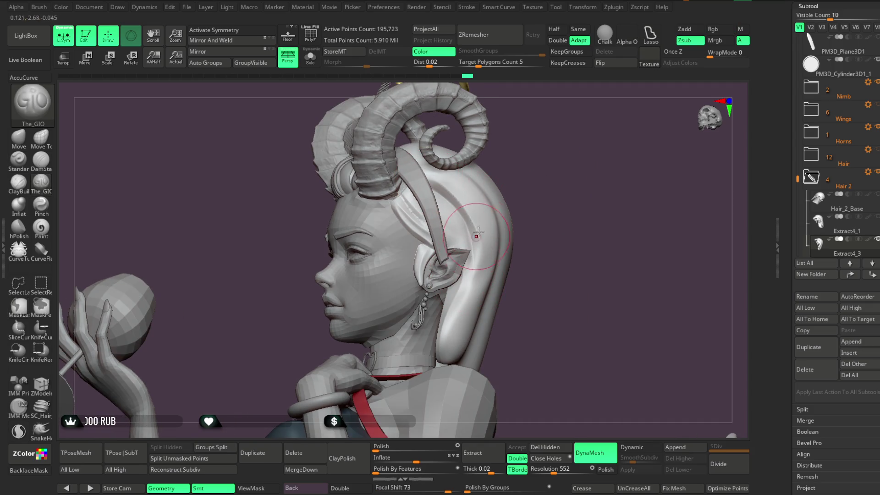
left_click_drag(529, 172, 429, 185)
mouse_move(536, 194)
left_mouse_down()
mouse_move(552, 204)
mouse_move(538, 205)
mouse_move(539, 234)
left_mouse_up()
key("ctrl+z")
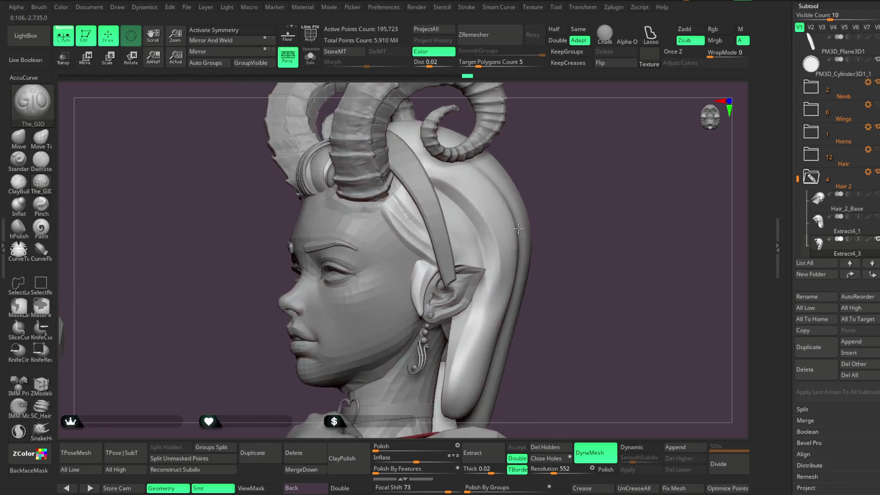
Carve strand ridges into the soloed hair folds and smooth the upper folds, undoing one stroke.
key("ctrl+z")
mouse_move(374, 87)
left_mouse_down()
mouse_move(534, 157)
mouse_move(432, 179)
left_mouse_up()
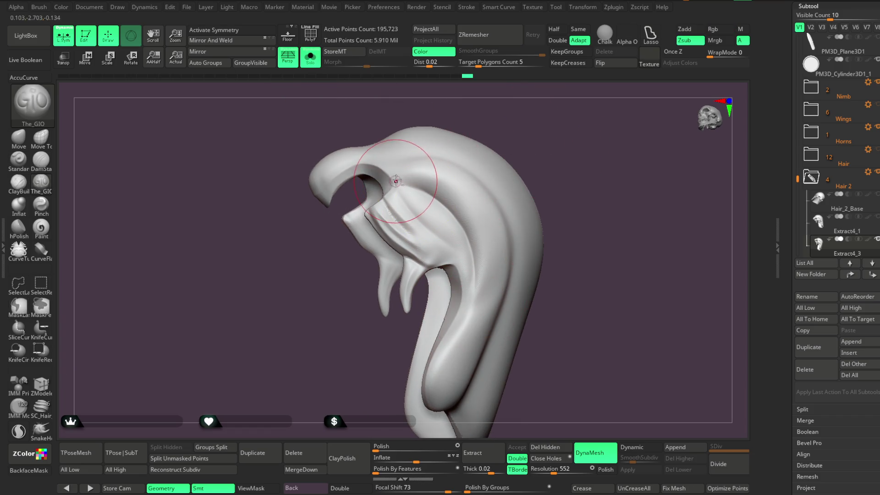
left_click_drag(419, 189, 421, 197)
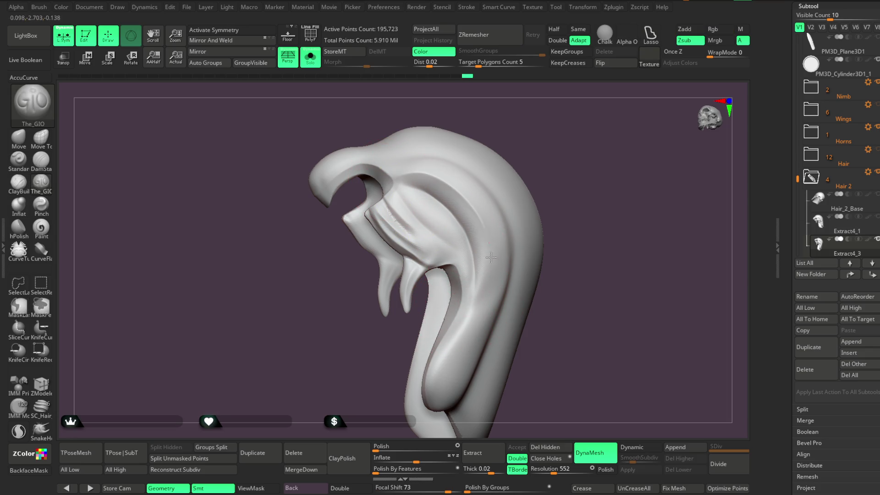
left_click_drag(458, 238, 463, 200, "shift")
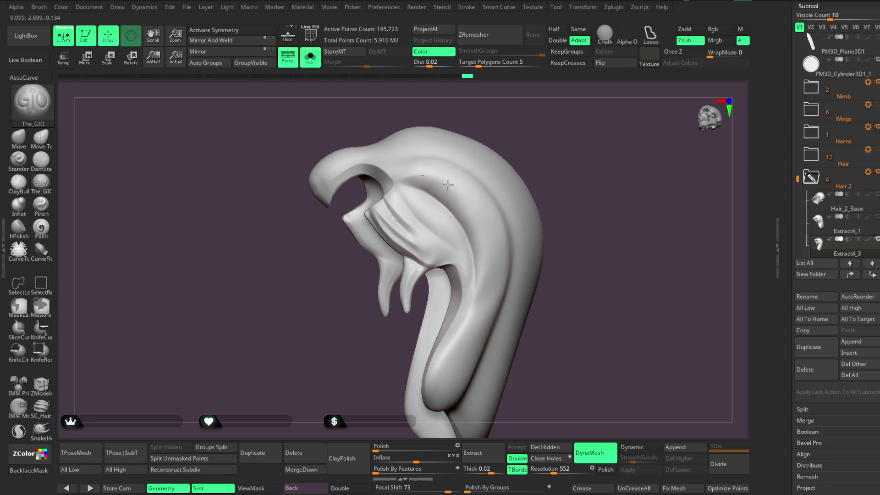
mouse_move(632, 255)
left_mouse_down()
mouse_move(542, 160)
mouse_move(409, 175)
left_mouse_up()
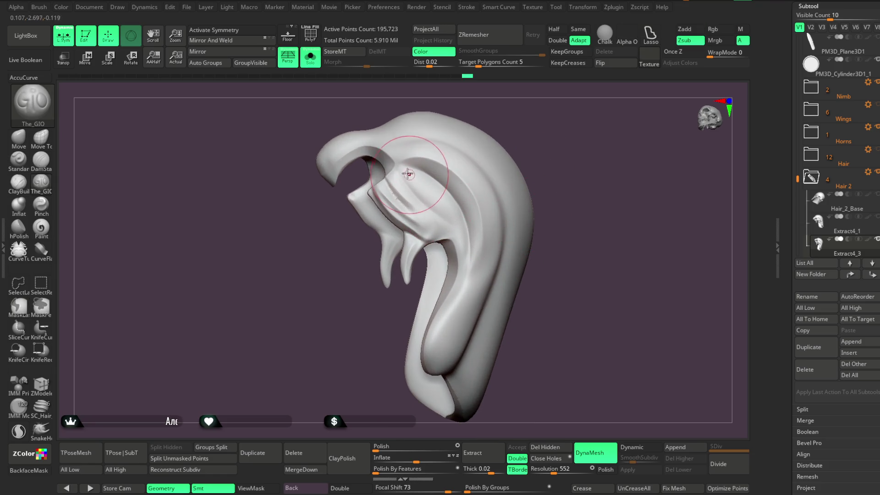
left_click_drag(461, 265, 413, 157, "shift")
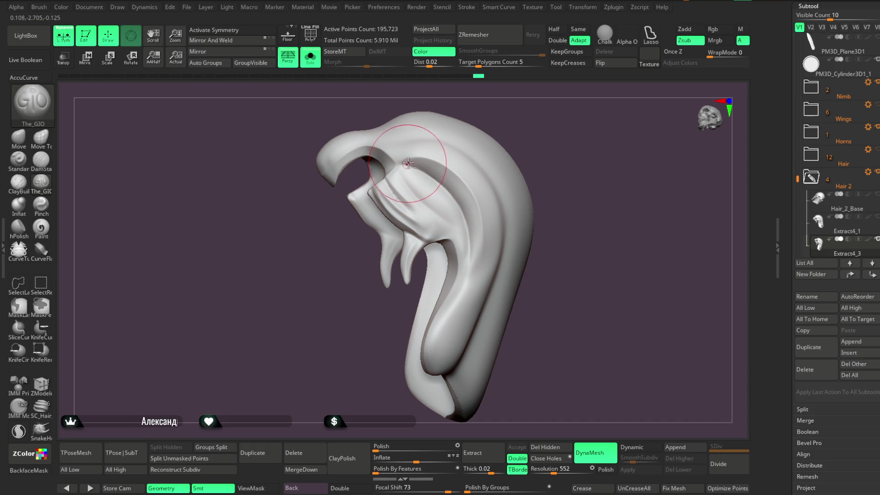
key("ctrl+z")
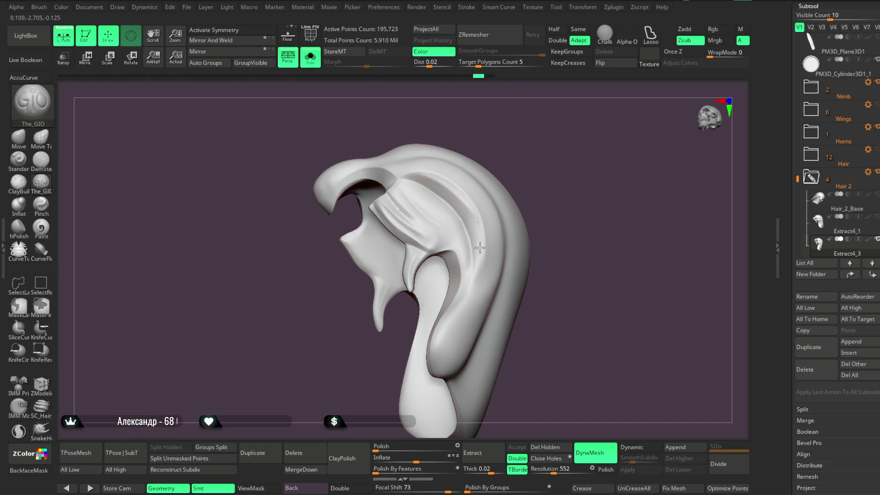
key("space")
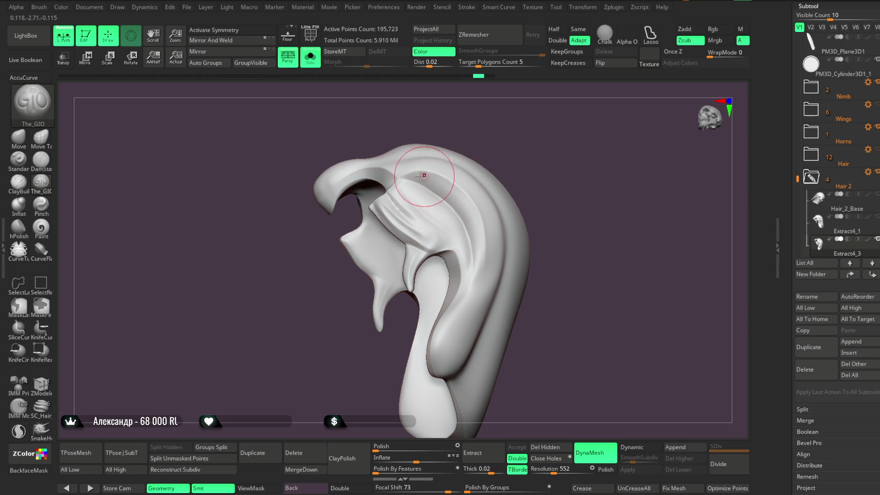
key("ctrl+shift+z")
Deepen a groove between the hair strands, then check it against the full character.
mouse_move(518, 197)
left_mouse_down()
mouse_move(530, 180)
mouse_move(526, 161)
mouse_move(540, 171)
left_mouse_up()
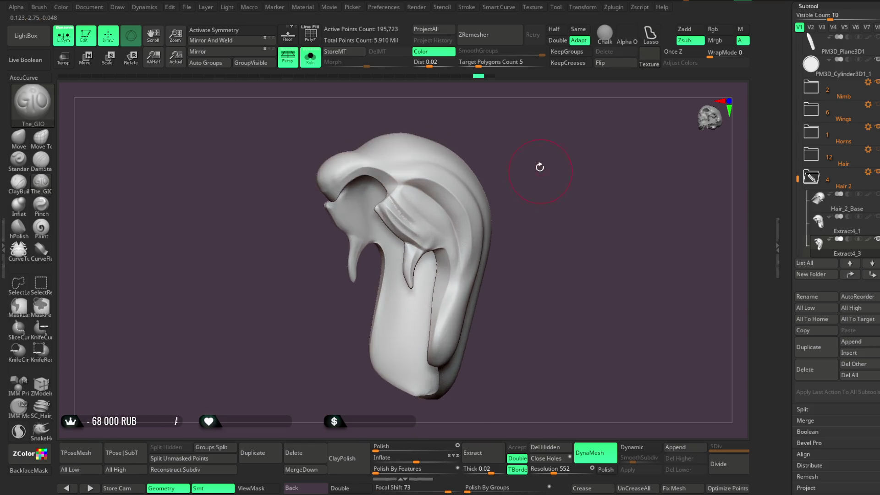
key("f")
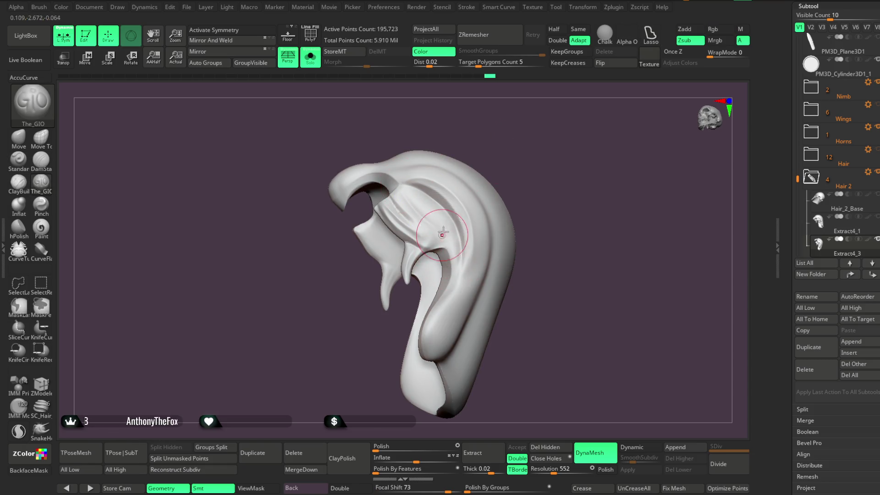
mouse_move(513, 153)
left_mouse_down()
mouse_move(530, 134)
mouse_move(409, 206)
left_mouse_up()
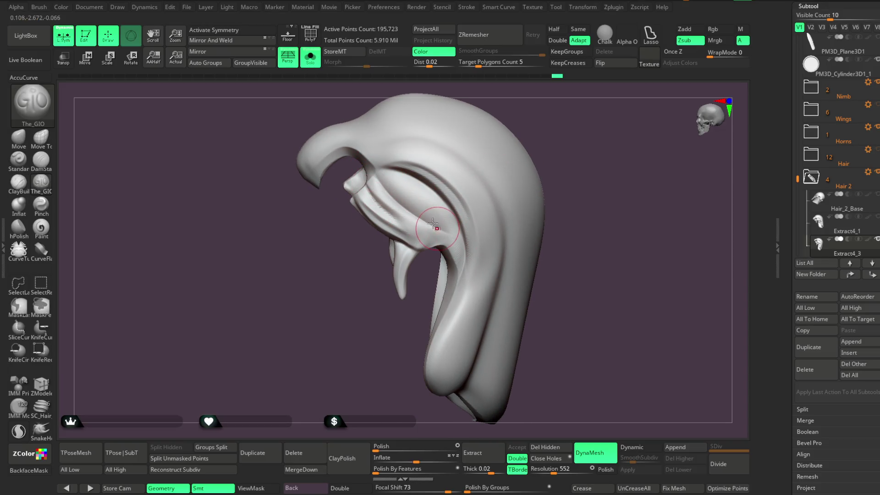
left_click_drag(396, 196, 375, 174)
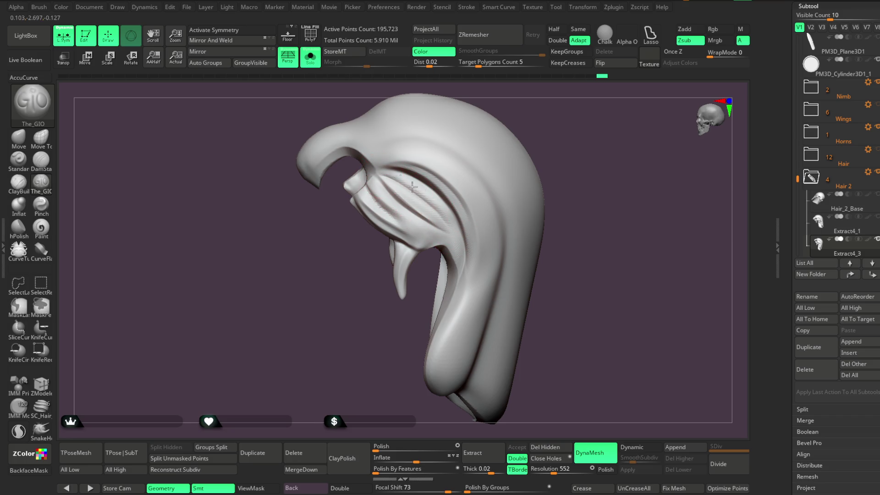
left_click_drag(507, 114, 497, 120)
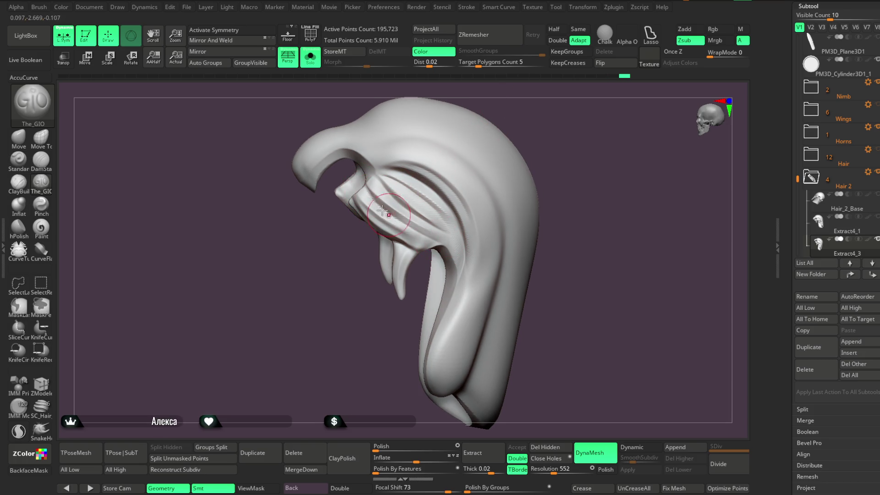
left_click_drag(536, 151, 545, 114)
left_click(310, 57)
mouse_move(472, 138)
left_mouse_down()
mouse_move(487, 134)
mouse_move(498, 154)
mouse_move(481, 166)
mouse_move(501, 153)
mouse_move(496, 119)
mouse_move(497, 173)
mouse_move(475, 154)
mouse_move(490, 142)
left_mouse_up()
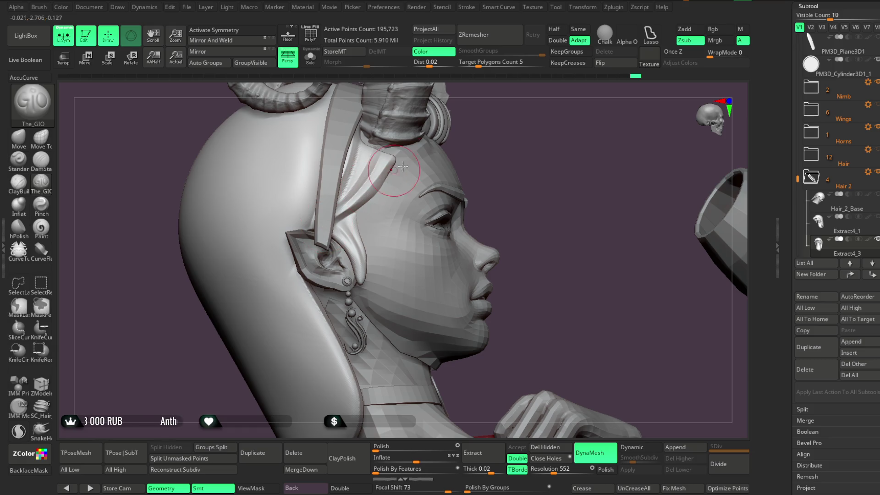
left_click(311, 57)
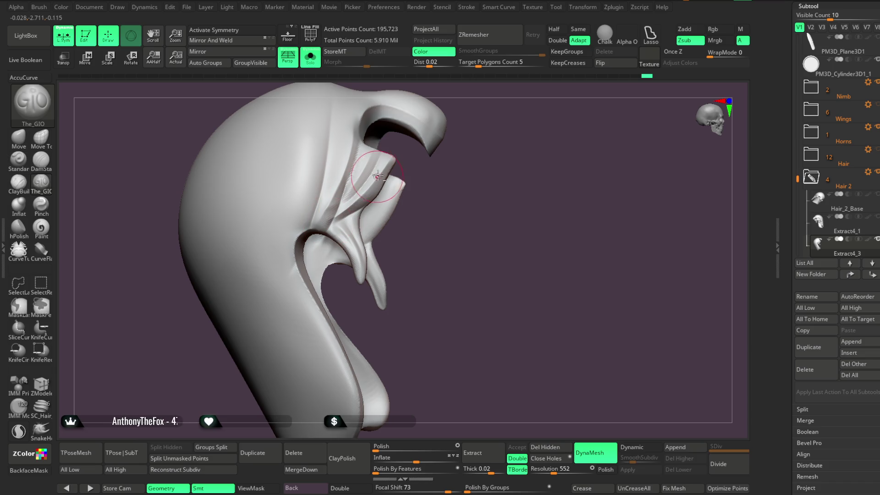
Orbit the full character and halo to compare Hair 2 with the horned head, then isolate Hair 2.
key("alt+s")
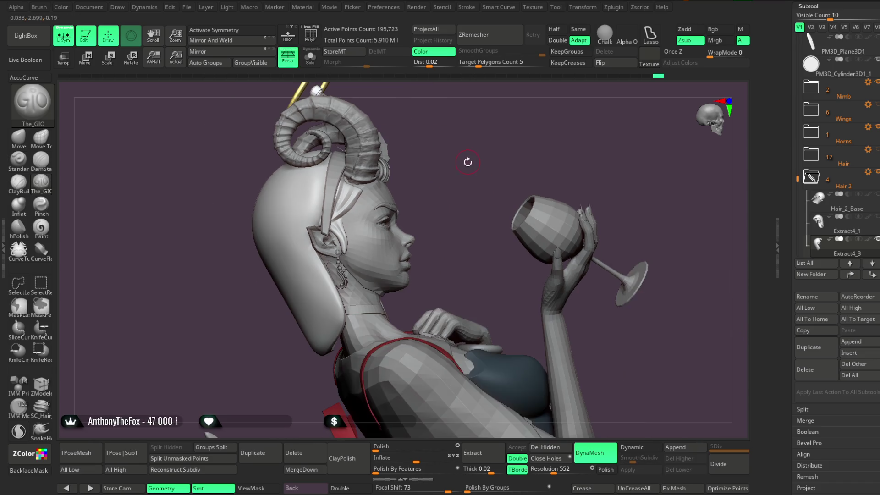
mouse_move(468, 158)
left_mouse_down()
mouse_move(428, 180)
mouse_move(488, 177)
mouse_move(483, 200)
mouse_move(500, 191)
mouse_move(483, 191)
mouse_move(511, 183)
mouse_move(494, 182)
mouse_move(527, 165)
mouse_move(514, 145)
mouse_move(490, 159)
mouse_move(503, 162)
mouse_move(495, 165)
left_mouse_up()
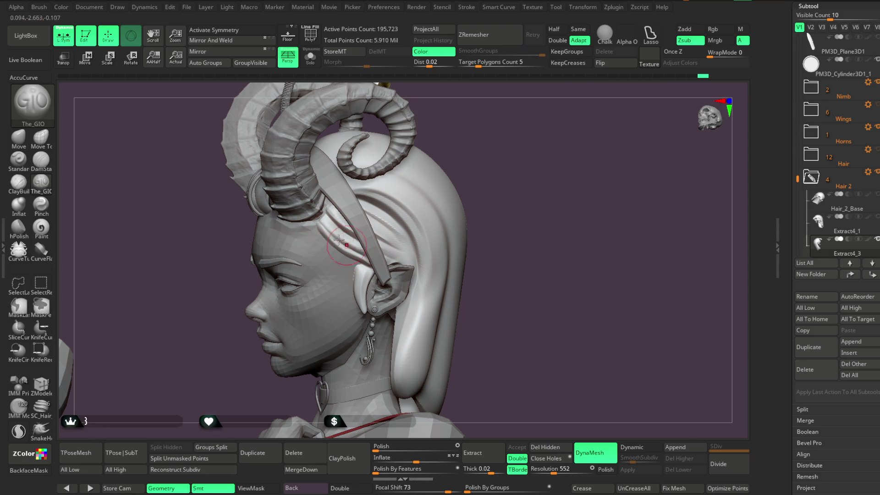
mouse_move(462, 197)
left_mouse_down()
mouse_move(459, 134)
mouse_move(340, 221)
left_mouse_up()
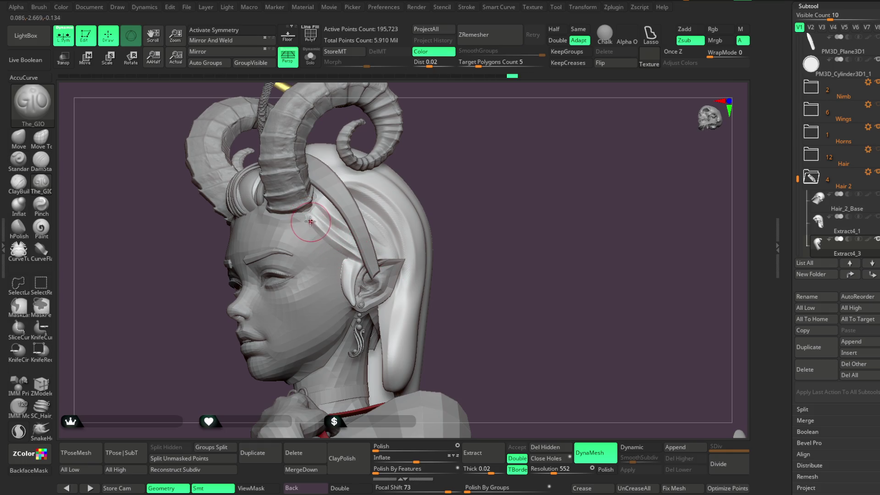
mouse_move(450, 167)
left_mouse_down()
mouse_move(415, 174)
mouse_move(443, 161)
mouse_move(431, 169)
mouse_move(436, 142)
mouse_move(410, 147)
left_mouse_up()
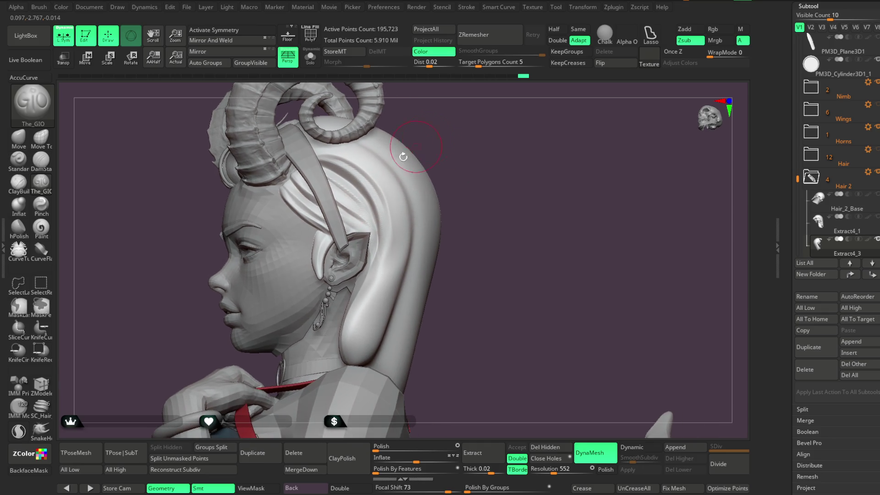
mouse_move(406, 214)
left_mouse_down()
mouse_move(447, 147)
mouse_move(403, 220)
left_mouse_up()
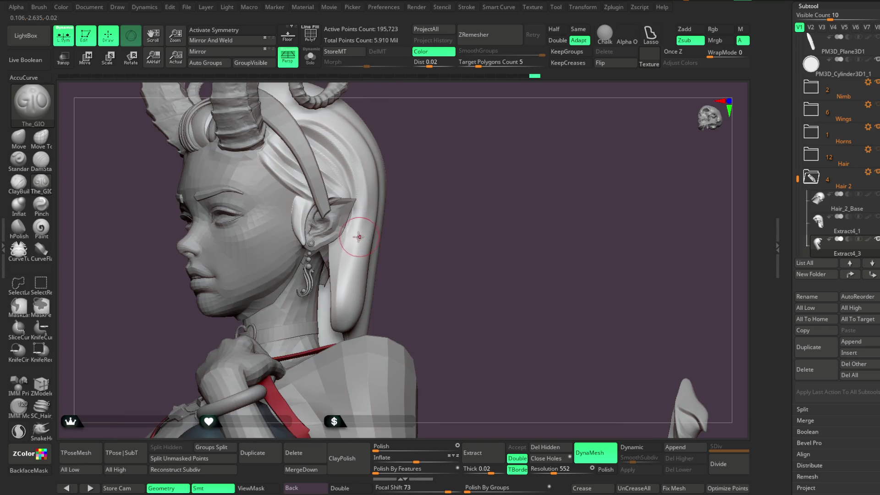
key("space")
left_click(310, 57)
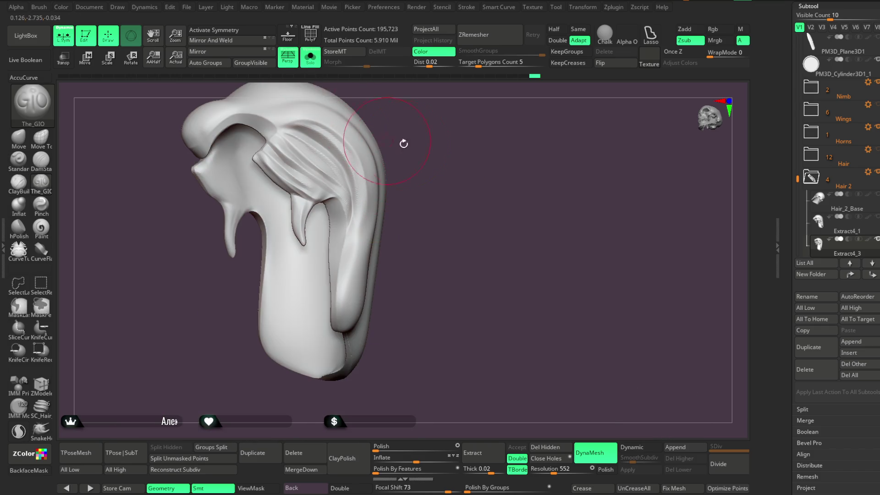
Shrink the brush Draw Size and orbit the isolated hair piece to inspect it.
key("space")
left_click_drag(383, 199, 348, 200)
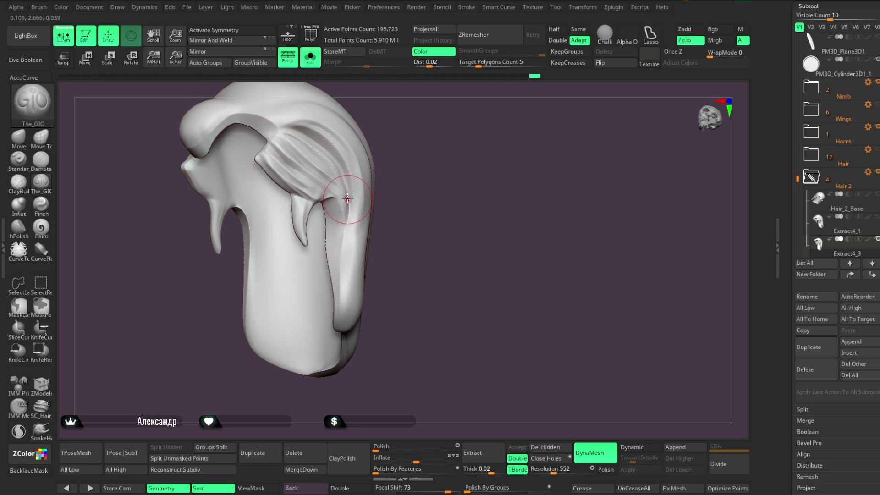
mouse_move(350, 296)
right_mouse_down()
mouse_move(353, 235)
mouse_move(397, 213)
mouse_move(357, 293)
mouse_move(385, 267)
mouse_move(402, 212)
right_mouse_up()
right_click_drag(349, 200, 405, 152)
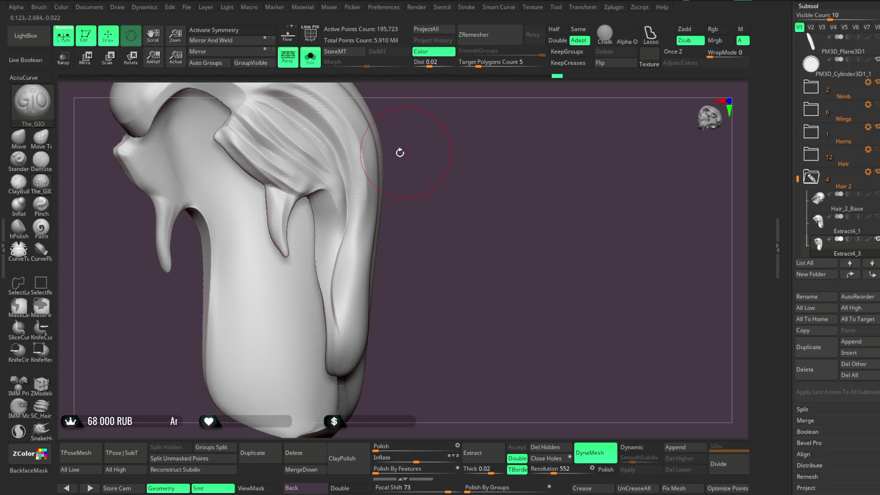
mouse_move(343, 312)
right_mouse_down()
mouse_move(414, 245)
mouse_move(373, 227)
mouse_move(364, 210)
mouse_move(373, 186)
right_mouse_up()
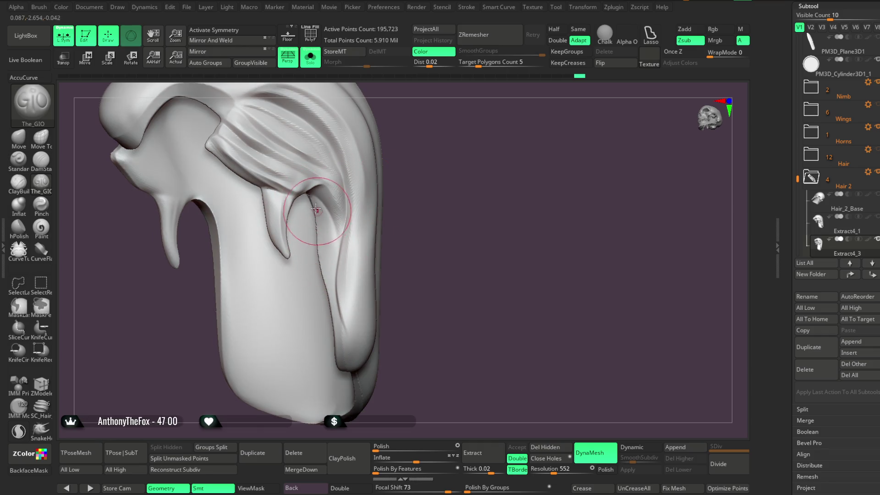
right_click_drag(383, 215, 324, 219)
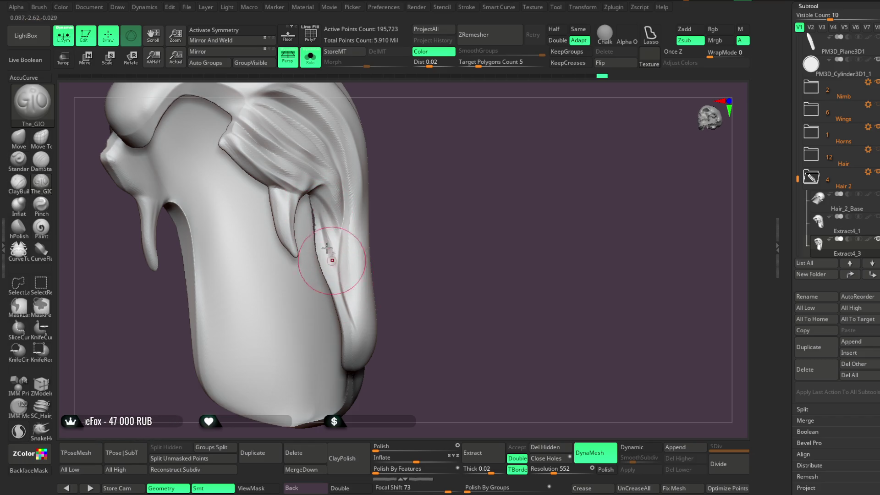
Check the hair against the full character, isolate it again, and scroll the tray to the Color palette.
left_click(310, 57)
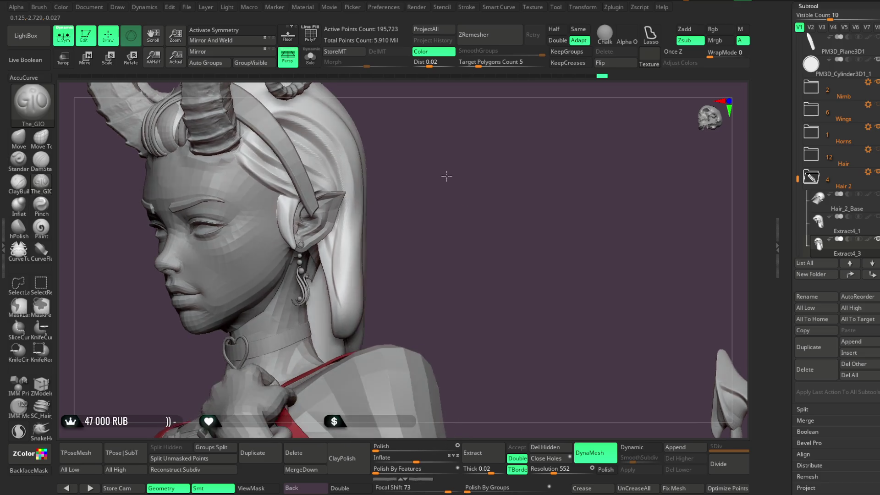
mouse_move(450, 179)
right_mouse_down()
mouse_move(465, 199)
mouse_move(452, 191)
right_mouse_up()
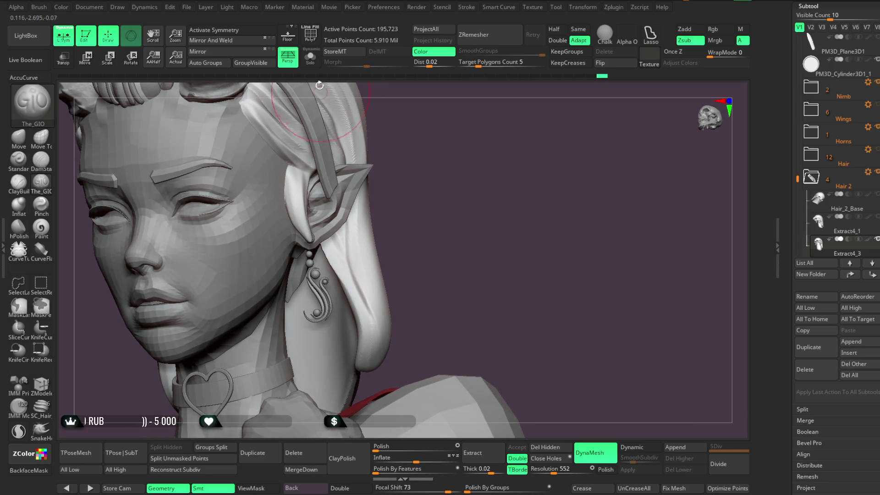
left_click(310, 57)
key("space")
right_click_drag(353, 164, 340, 212)
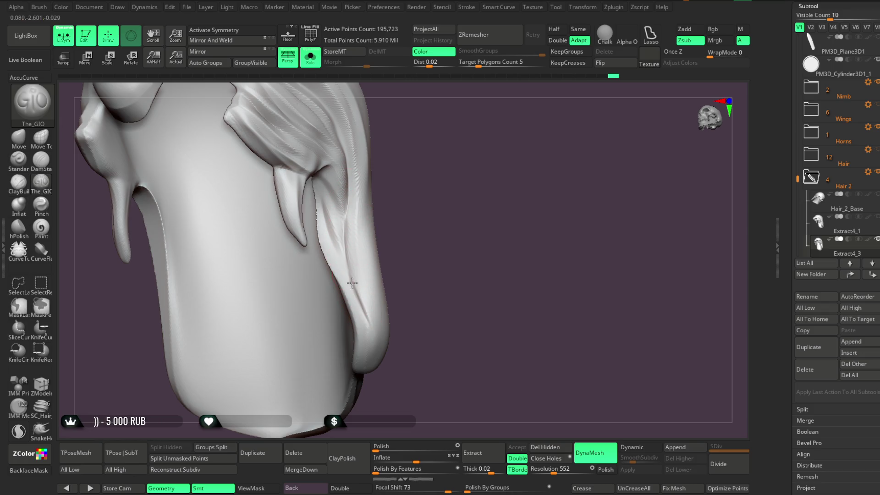
scroll(864, 219, "up", 10)
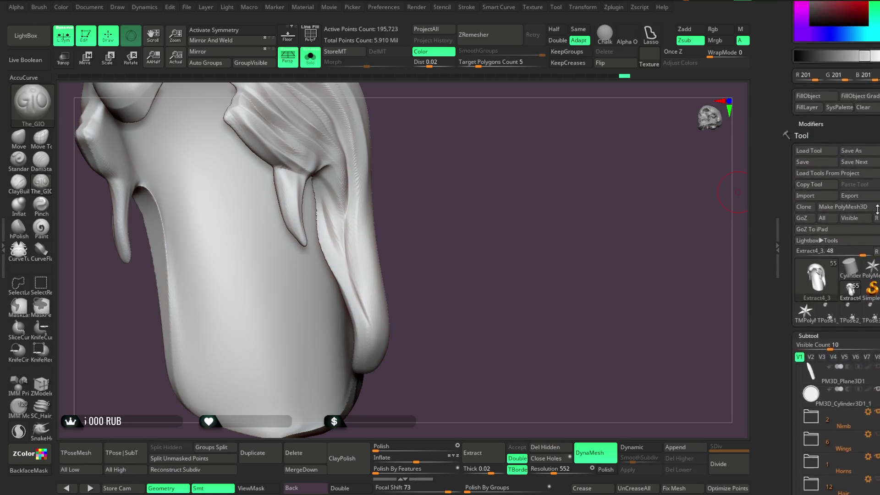
Darken the model colour to RGB 153 grey and reshape the hair strand's lower tip with a smaller brush.
left_click_drag(812, 85, 812, 97)
mouse_move(468, 293)
left_mouse_down()
mouse_move(556, 187)
mouse_move(511, 245)
mouse_move(393, 246)
left_mouse_up()
right_click(510, 238)
mouse_move(532, 171)
left_mouse_down()
mouse_move(507, 215)
mouse_move(486, 221)
left_mouse_up()
right_click(506, 215)
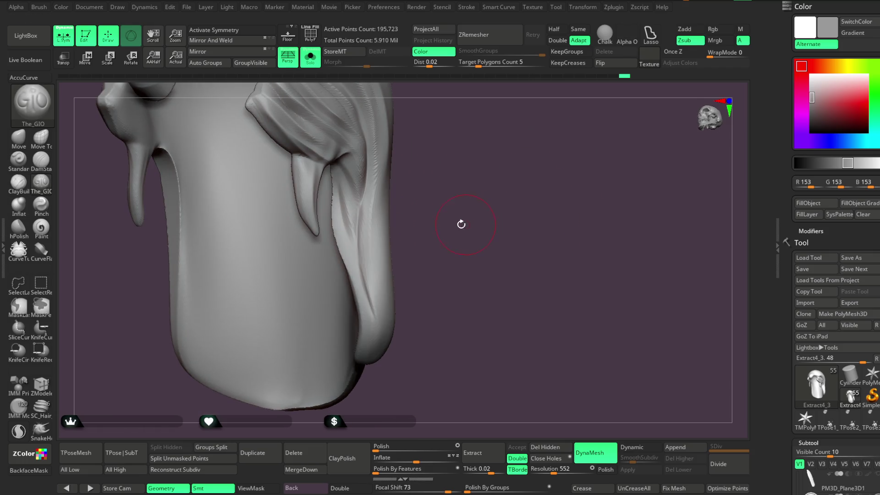
left_click_drag(359, 211, 369, 293)
left_click_drag(362, 250, 371, 311)
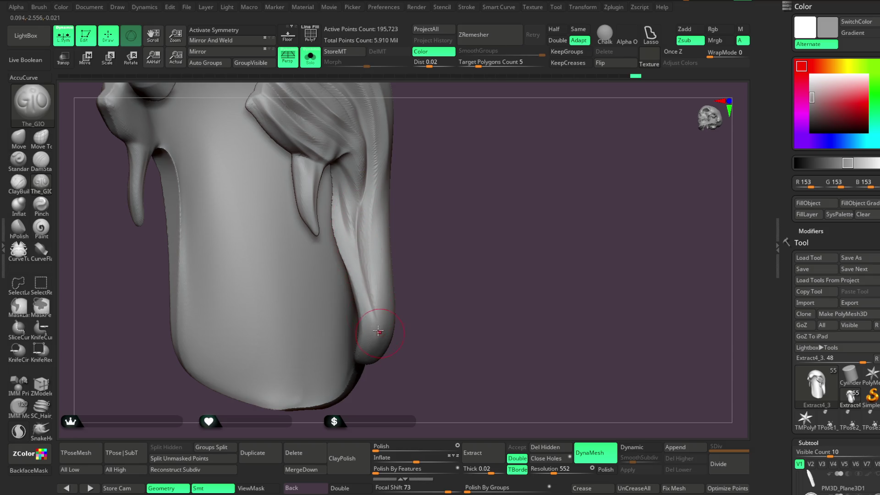
left_click_drag(364, 183, 369, 294)
Orbit the hair to side and three-quarter views, then show the full character zoomed on face and horns.
mouse_move(403, 263)
left_mouse_down()
mouse_move(436, 259)
mouse_move(420, 238)
mouse_move(389, 278)
mouse_move(383, 241)
left_mouse_up()
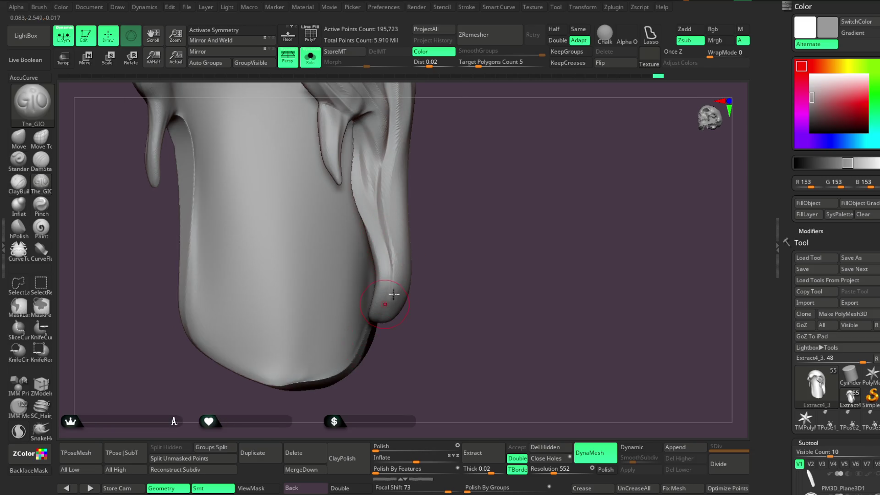
left_click_drag(386, 302, 385, 262)
mouse_move(436, 304)
left_mouse_down()
mouse_move(379, 291)
mouse_move(351, 346)
mouse_move(527, 169)
mouse_move(513, 193)
left_mouse_up()
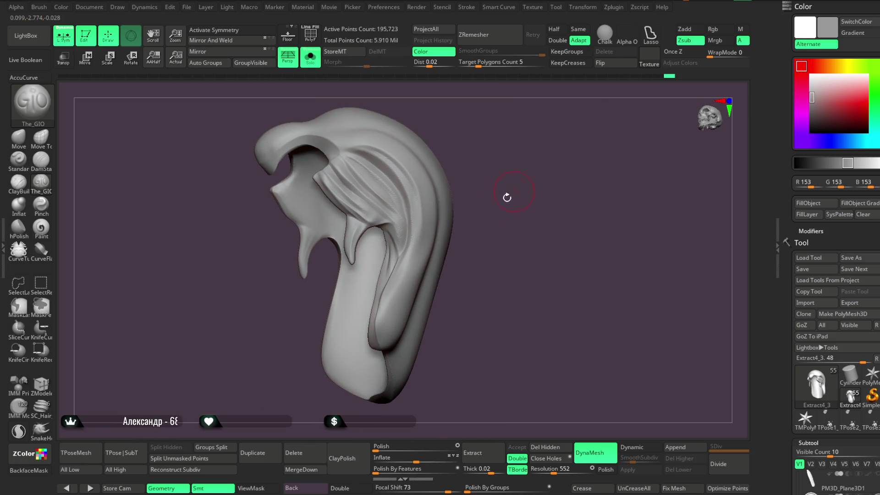
scroll(472, 179, "up", 2)
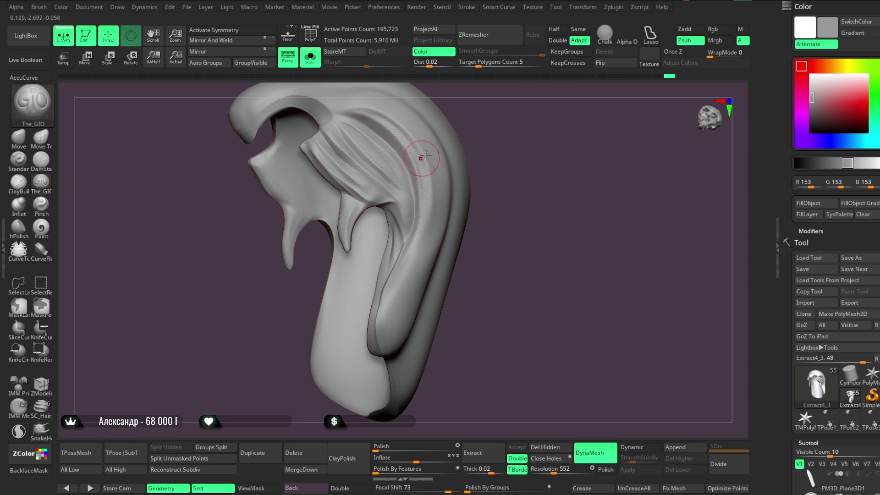
right_click_drag(419, 160, 409, 190)
right_click(408, 190)
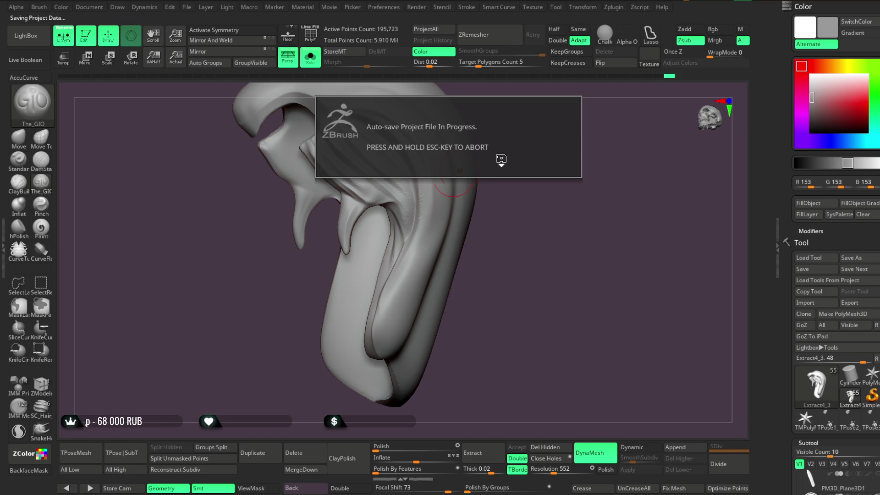
mouse_move(403, 275)
right_mouse_down()
mouse_move(452, 152)
mouse_move(497, 141)
mouse_move(514, 102)
mouse_move(505, 161)
right_mouse_up()
left_click(310, 58)
mouse_move(521, 194)
right_mouse_down("alt")
mouse_move(508, 164)
mouse_move(527, 194)
mouse_move(516, 188)
mouse_move(521, 181)
mouse_move(504, 188)
right_mouse_up("alt")
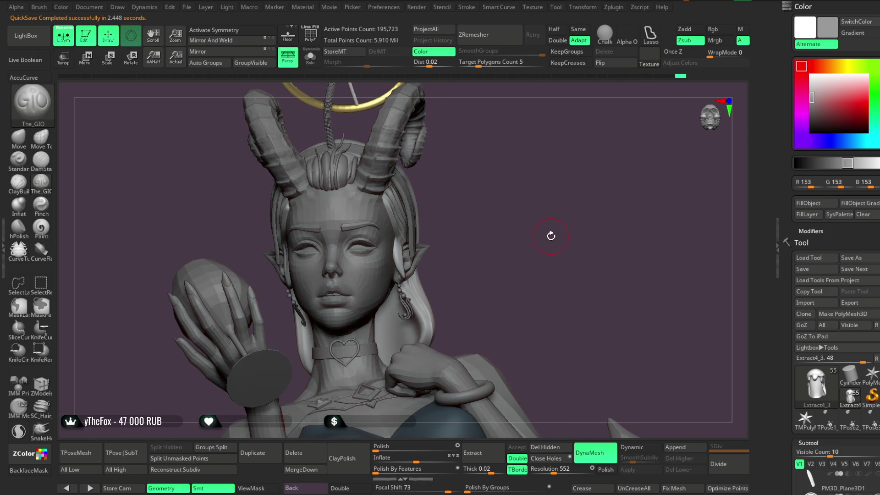
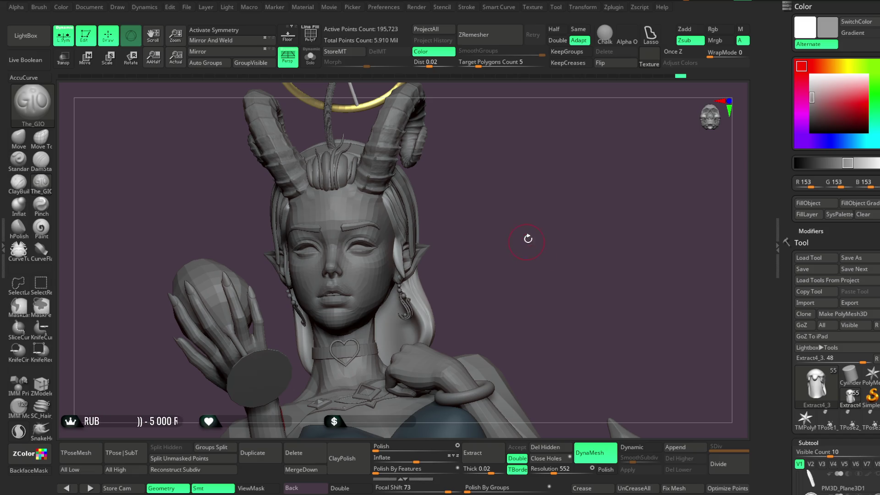
Turn the head toward the ear and sculpt its lower surface, undoing and redoing one stroke.
left_click_drag(527, 241, 513, 232)
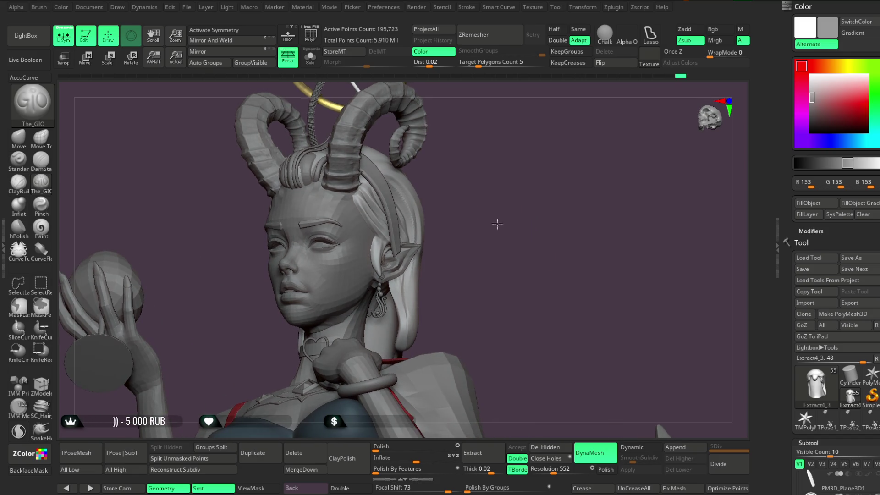
scroll(497, 222, "up", 5)
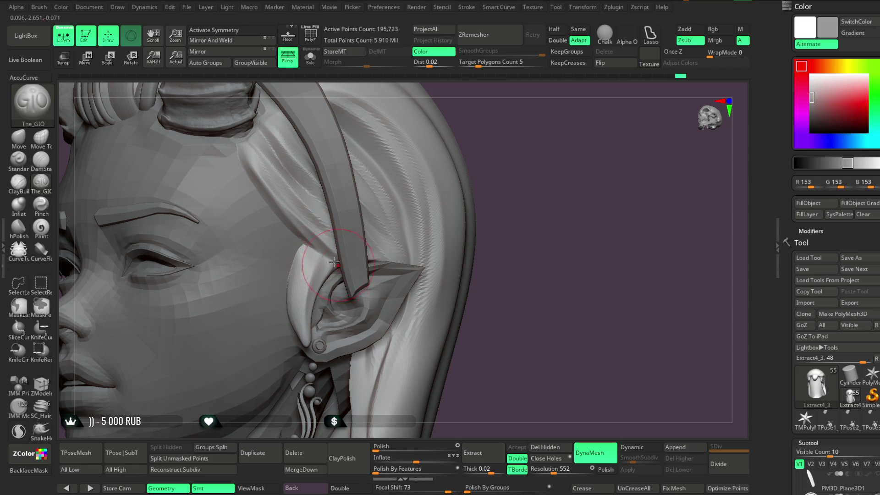
mouse_move(522, 213)
left_mouse_down()
mouse_move(524, 186)
mouse_move(513, 188)
left_mouse_up()
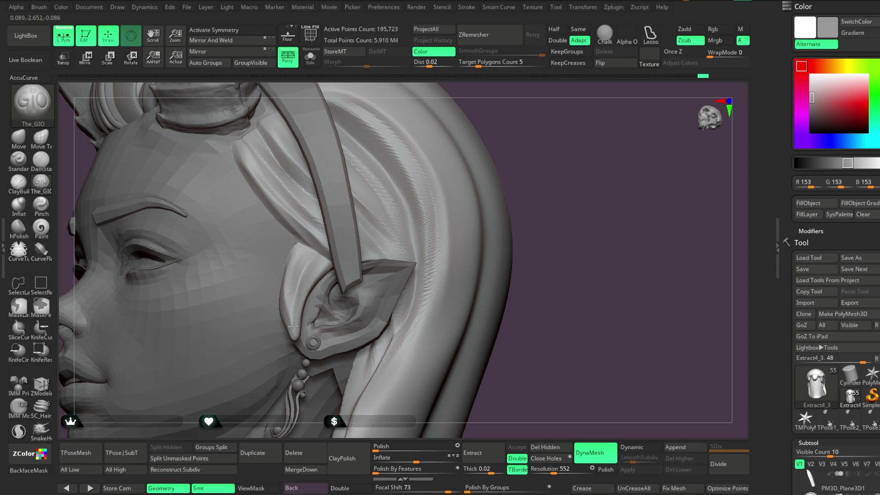
key("space")
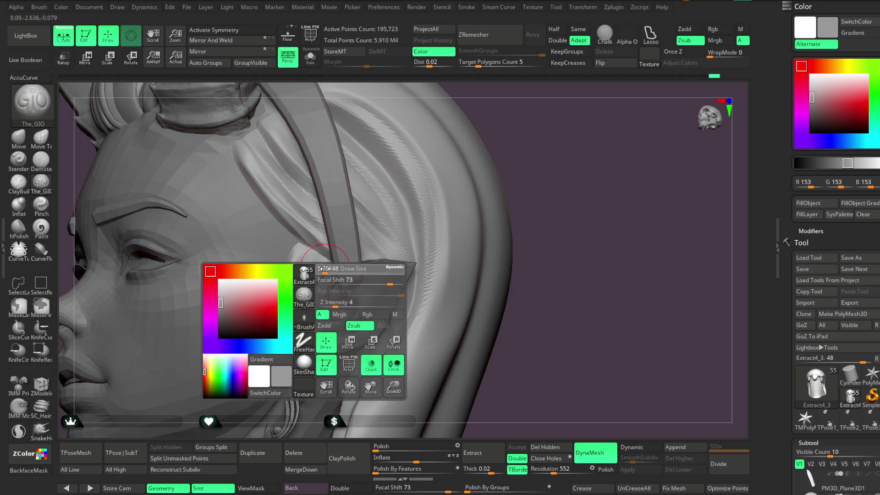
left_click_drag(299, 256, 320, 271)
key("ctrl+z")
key("ctrl+shift+z")
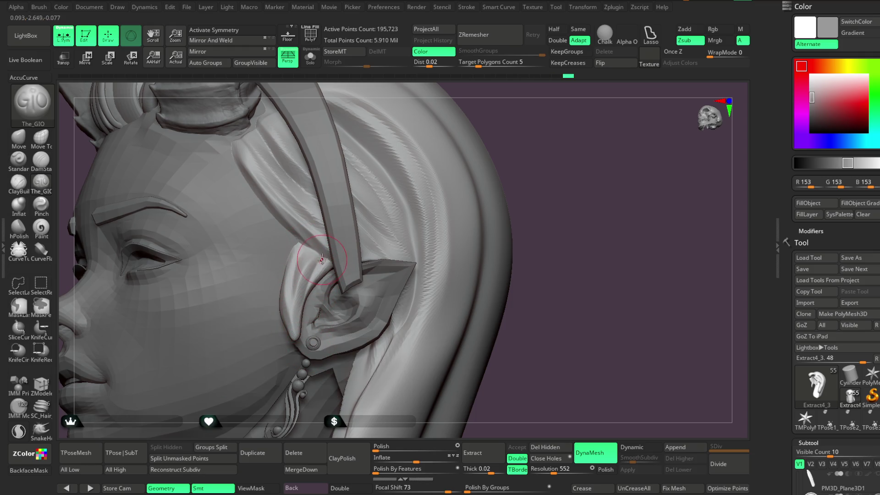
left_click_drag(301, 284, 295, 309)
Re-angle the view and refine the ear surface beside the headband strap.
left_click_drag(501, 135, 280, 306)
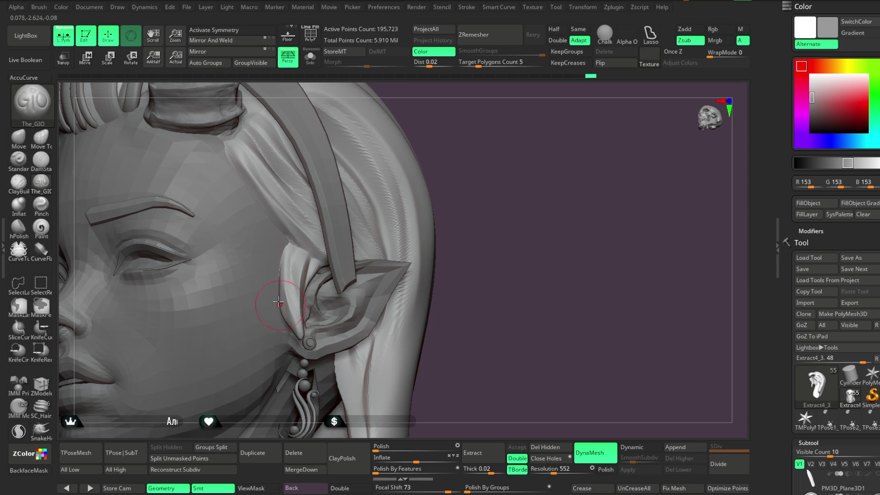
mouse_move(400, 248)
left_mouse_down()
mouse_move(472, 157)
mouse_move(472, 170)
mouse_move(459, 177)
mouse_move(478, 164)
left_mouse_up()
mouse_move(392, 243)
left_mouse_down()
mouse_move(424, 165)
mouse_move(467, 163)
mouse_move(366, 203)
left_mouse_up()
left_click_drag(258, 253, 274, 264)
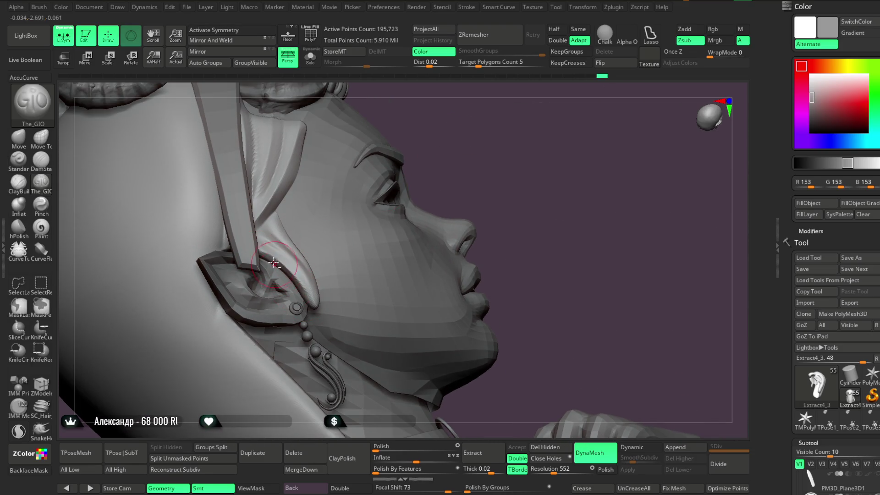
mouse_move(422, 142)
left_mouse_down()
mouse_move(271, 229)
mouse_move(281, 243)
left_mouse_up()
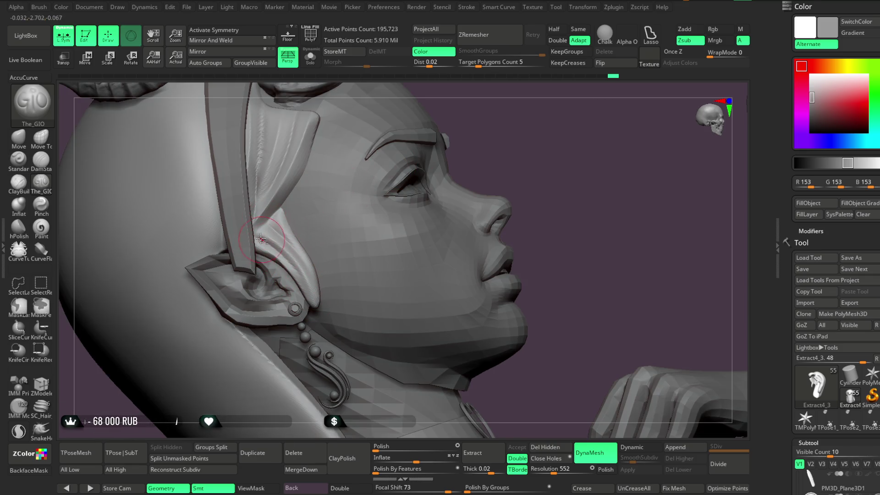
left_click_drag(285, 260, 289, 264)
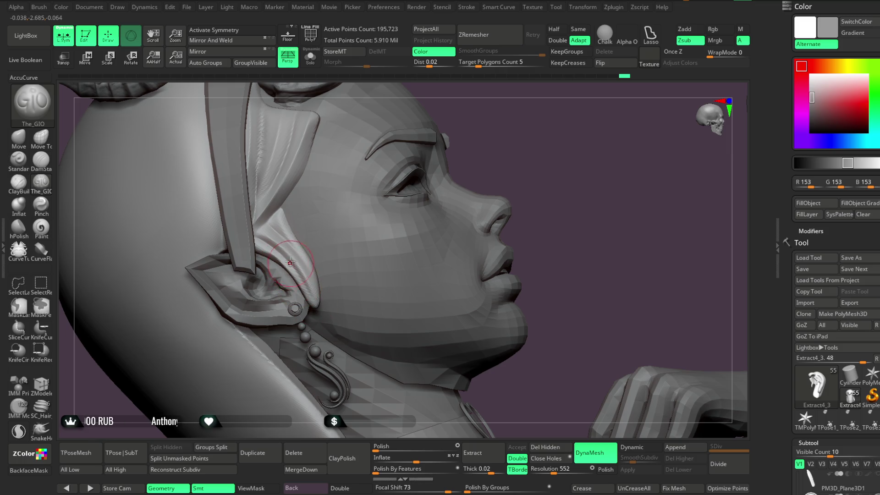
mouse_move(489, 157)
left_mouse_down("alt")
mouse_move(463, 151)
mouse_move(463, 165)
mouse_move(311, 193)
left_mouse_up("alt")
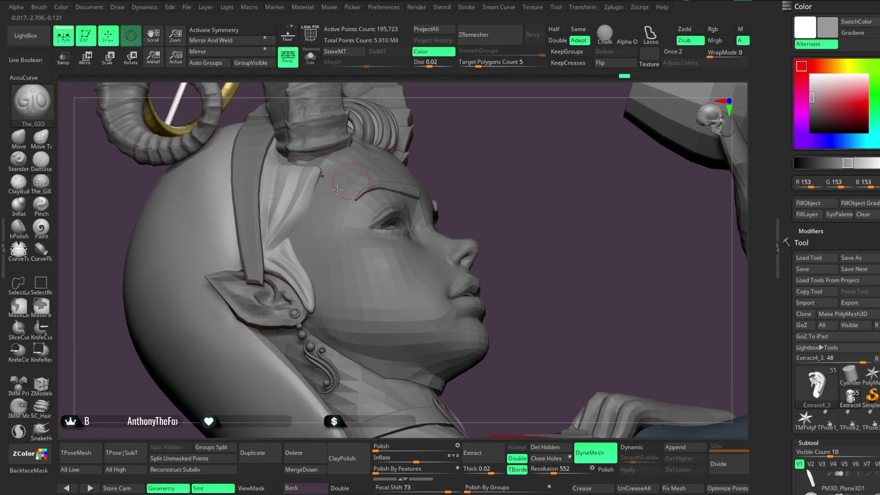
key("ctrl")
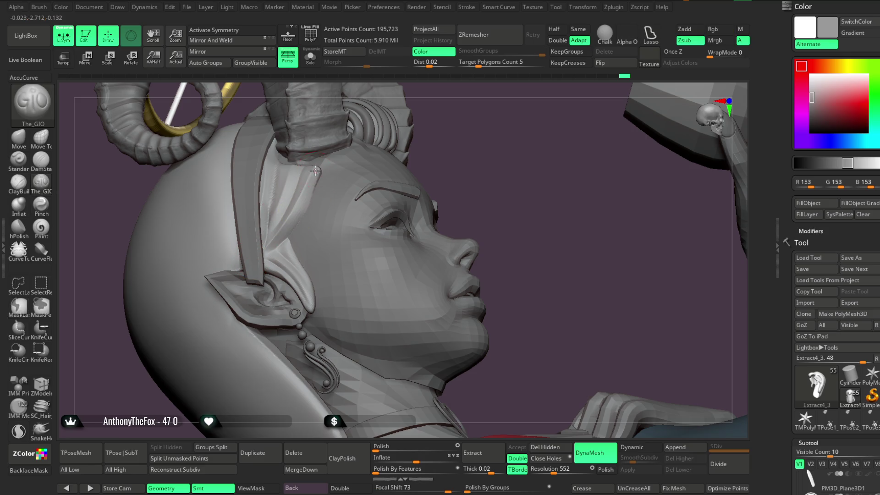
key("alt")
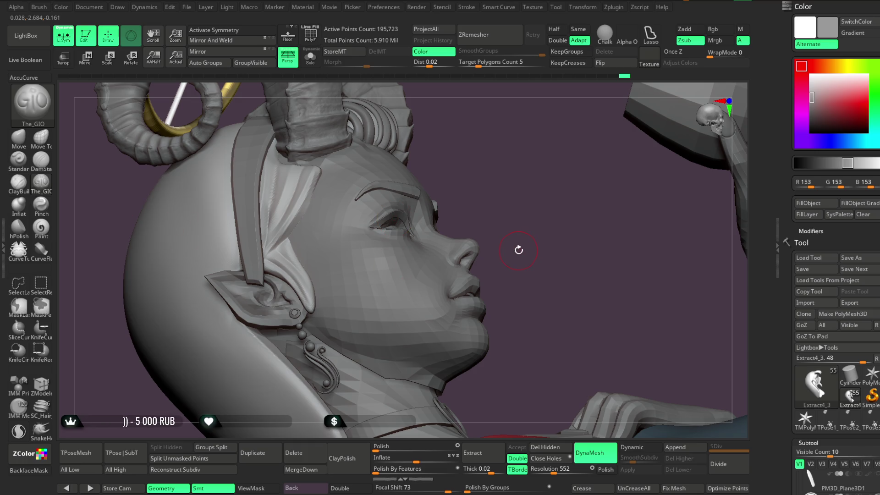
mouse_move(526, 227)
left_mouse_down()
mouse_move(536, 197)
mouse_move(521, 189)
mouse_move(530, 186)
mouse_move(486, 202)
left_mouse_up()
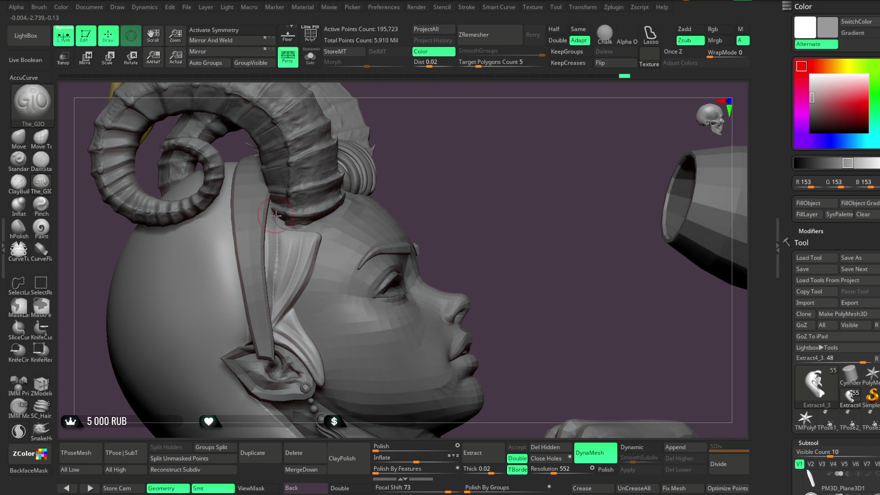
left_click_drag(458, 196, 285, 233)
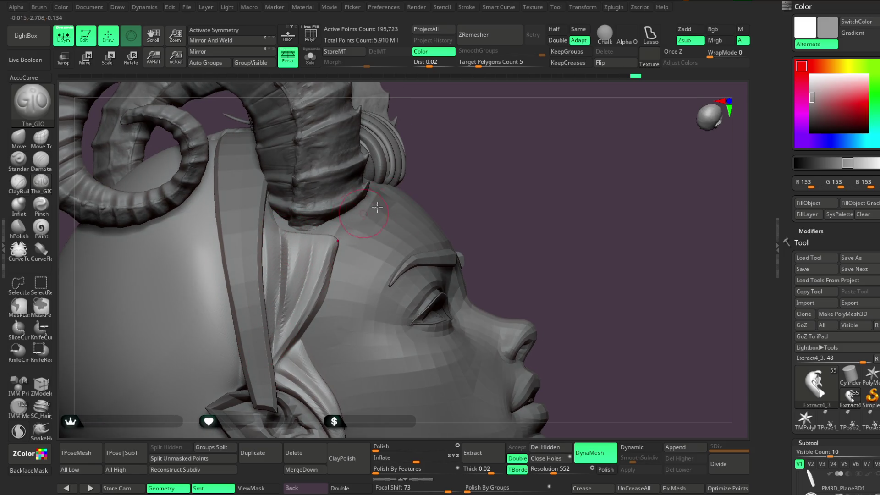
right_click_drag(293, 257, 306, 263)
left_click_drag(466, 183, 456, 151)
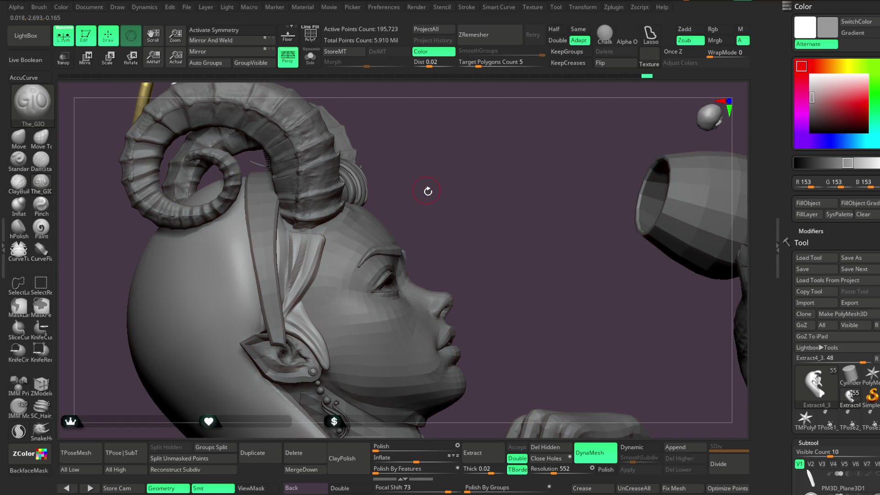
mouse_move(388, 223)
right_mouse_down()
mouse_move(435, 178)
mouse_move(377, 209)
mouse_move(511, 196)
mouse_move(511, 180)
mouse_move(566, 158)
mouse_move(386, 244)
right_mouse_up()
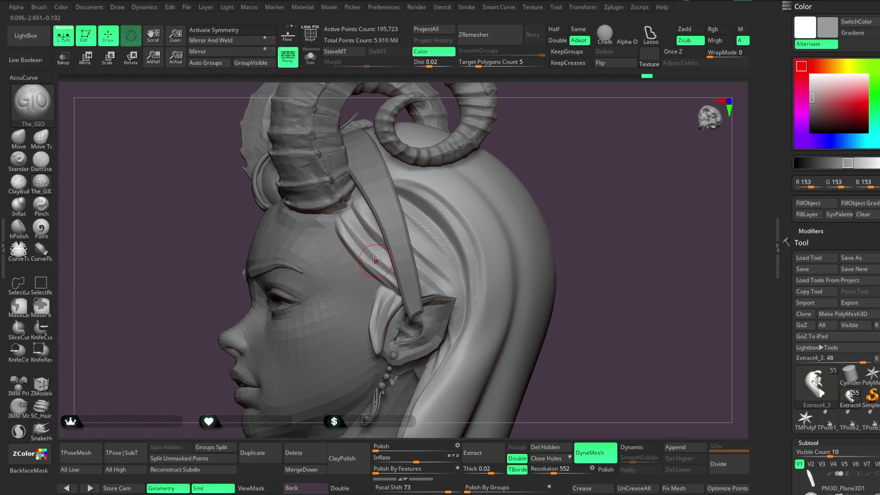
Carve Zsub strand grooves into the hair below the headband and near the ear, then solo the hair.
mouse_move(369, 260)
left_mouse_down()
mouse_move(344, 227)
mouse_move(353, 215)
mouse_move(369, 229)
left_mouse_up()
mouse_move(554, 187)
left_mouse_down()
mouse_move(524, 143)
mouse_move(476, 168)
left_mouse_up()
left_click_drag(458, 238, 472, 207)
left_click_drag(559, 163, 423, 265)
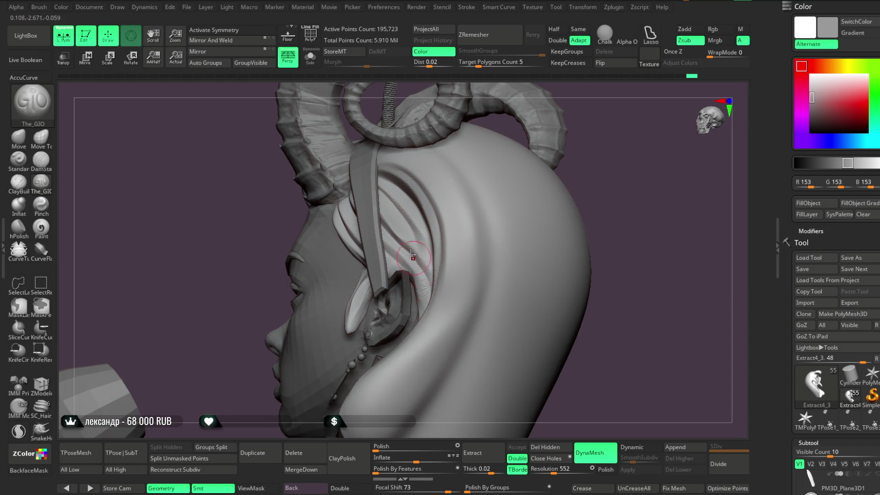
left_click_drag(552, 183, 504, 247)
mouse_move(388, 252)
left_mouse_down()
mouse_move(406, 278)
mouse_move(419, 259)
left_mouse_up()
mouse_move(605, 183)
left_mouse_down()
mouse_move(581, 157)
mouse_move(554, 151)
left_mouse_up()
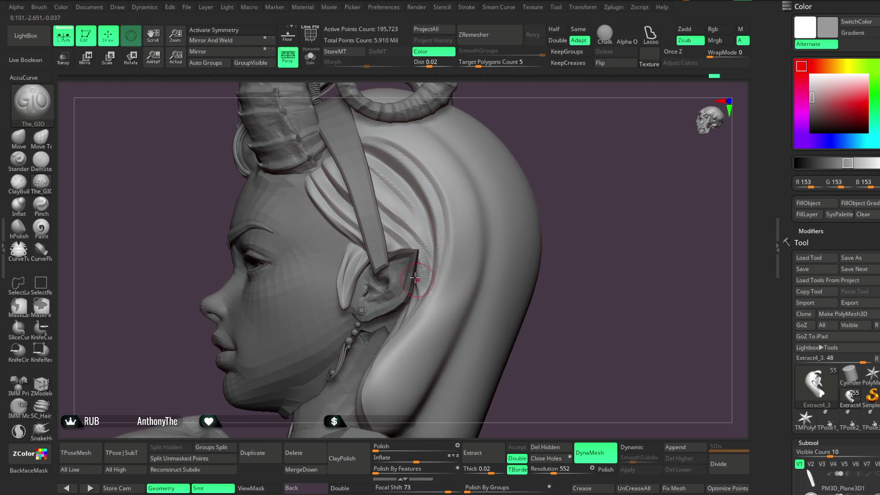
key("ctrl+shift+f")
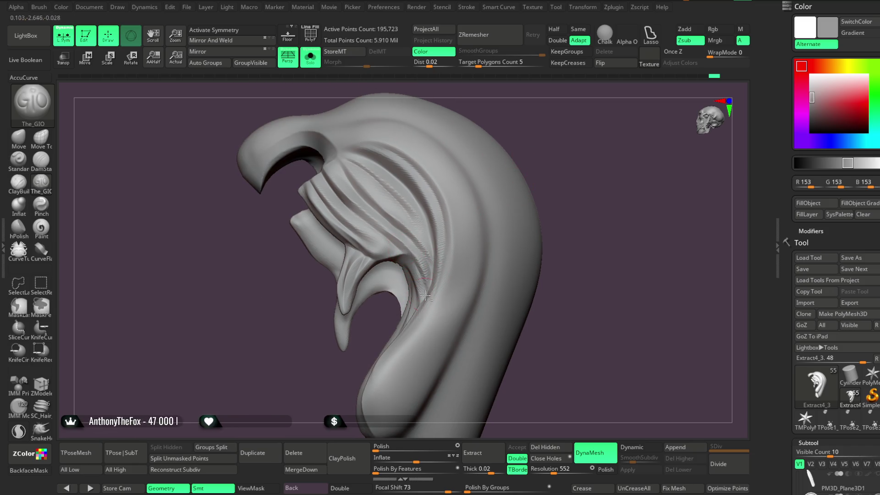
Briefly show the full character, then re-solo the hair subtool and orbit it.
left_click(310, 56)
mouse_move(566, 204)
left_mouse_down()
mouse_move(569, 176)
mouse_move(504, 183)
left_mouse_up()
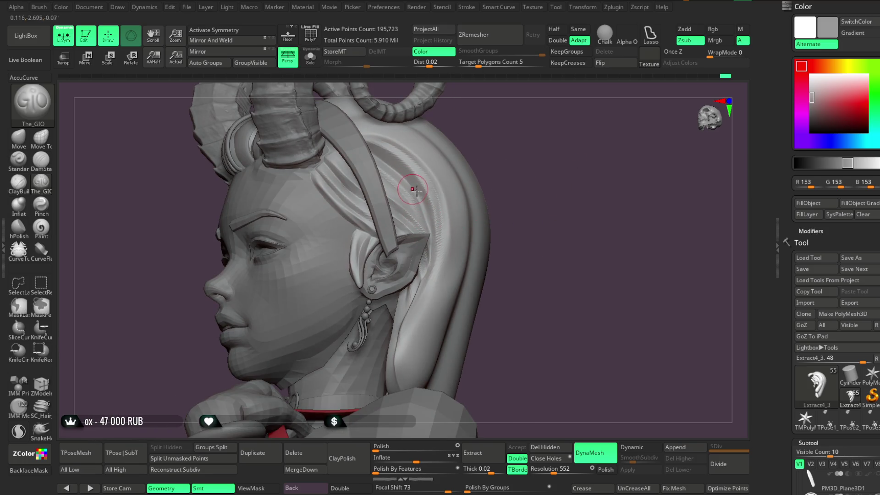
key("ctrl+shift+f")
mouse_move(508, 132)
left_mouse_down()
mouse_move(538, 161)
mouse_move(510, 168)
mouse_move(413, 149)
left_mouse_up()
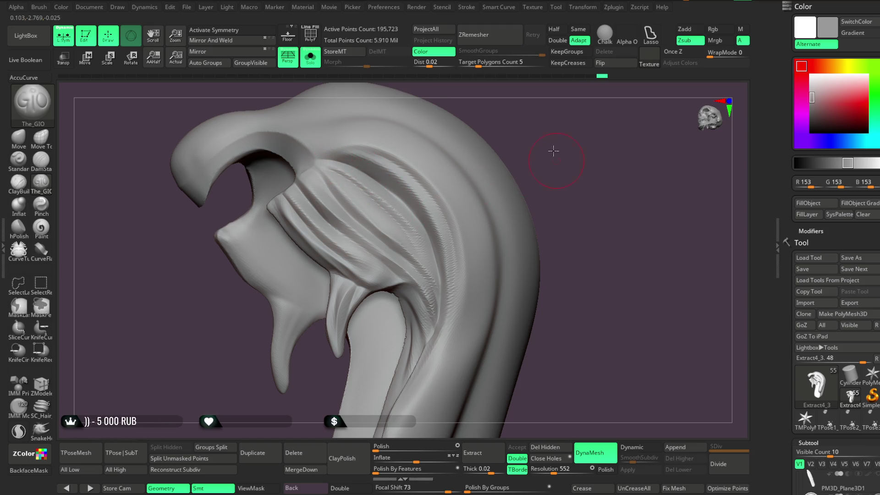
left_click_drag(555, 154, 504, 160)
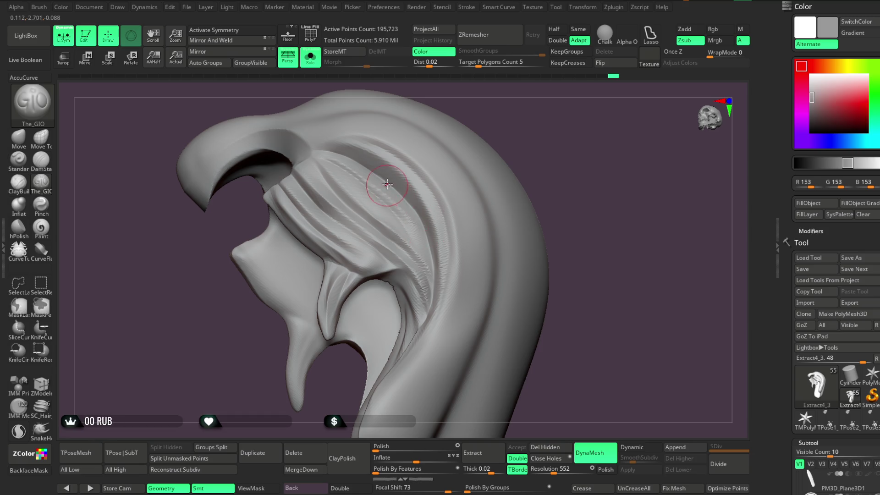
mouse_move(534, 197)
left_mouse_down()
mouse_move(507, 190)
mouse_move(457, 228)
left_mouse_up()
mouse_move(527, 204)
left_mouse_down()
mouse_move(540, 199)
mouse_move(564, 144)
mouse_move(474, 167)
left_mouse_up()
Carve fine grooves along the side strands, checking them from several angles.
key("space")
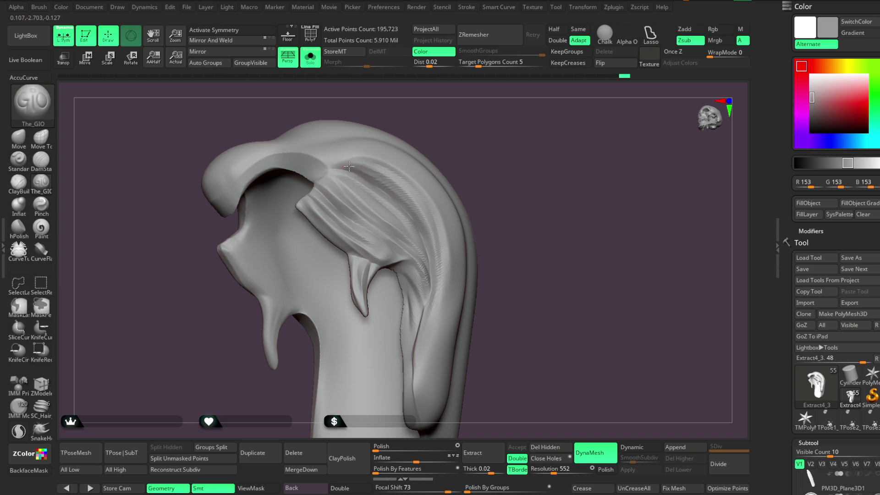
right_click_drag(415, 185, 358, 170)
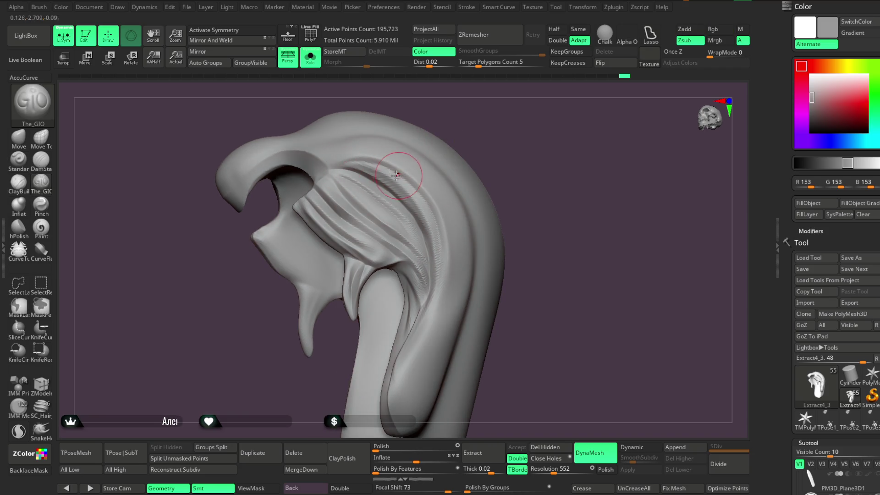
right_click_drag(401, 142, 362, 173)
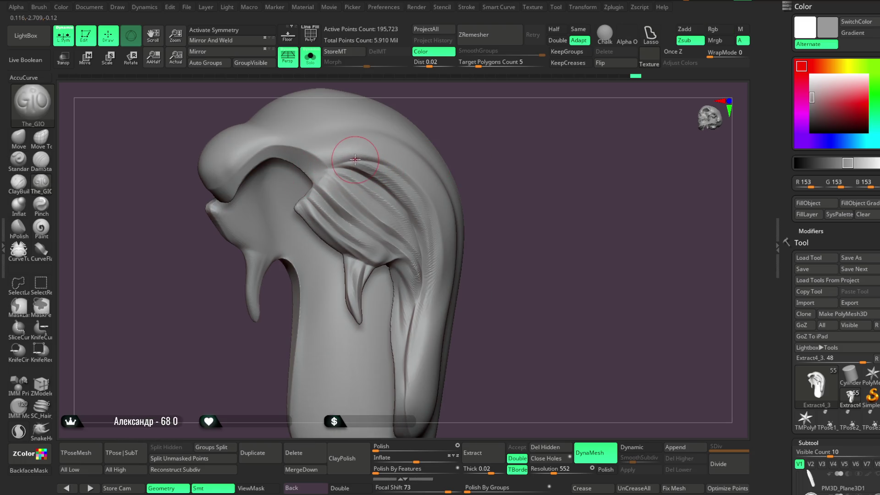
right_click_drag(387, 169, 429, 146)
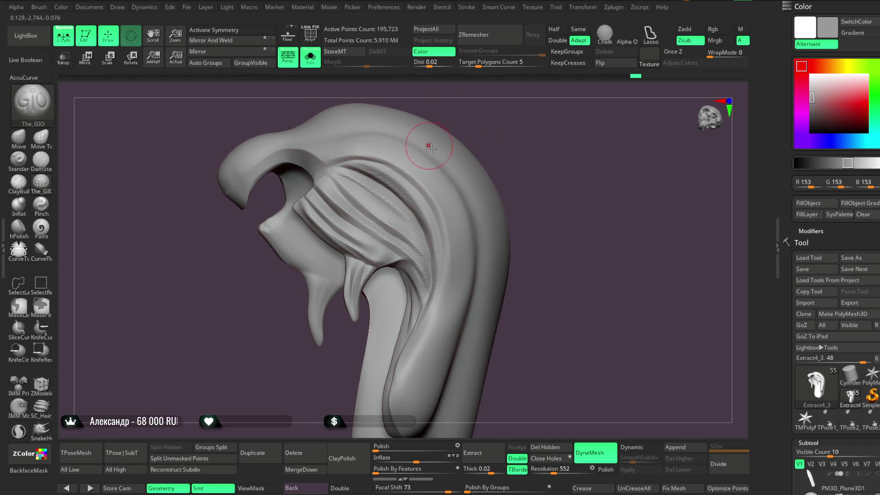
right_click_drag(453, 177, 452, 151)
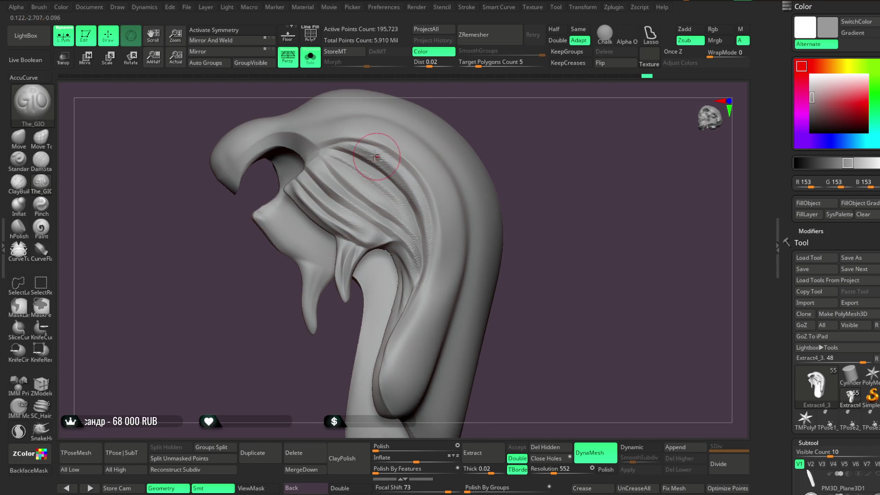
mouse_move(418, 198)
right_mouse_down()
mouse_move(495, 138)
mouse_move(389, 172)
right_mouse_up()
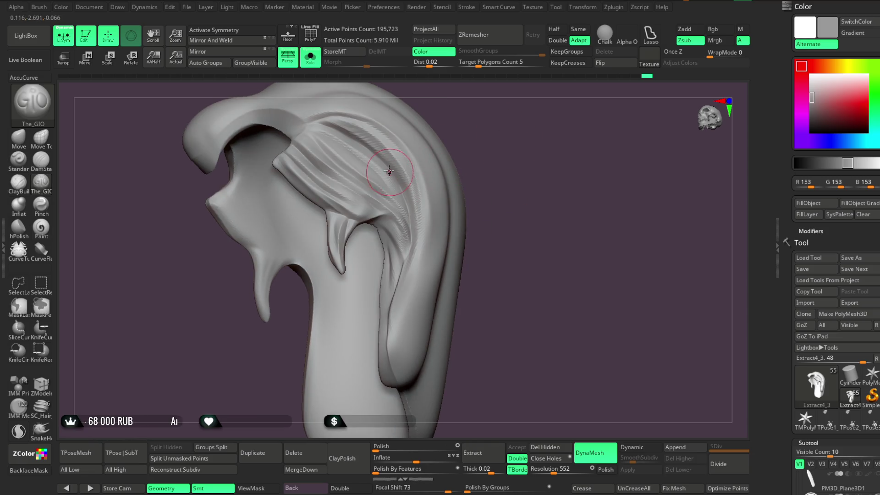
mouse_move(407, 209)
right_mouse_down()
mouse_move(502, 169)
mouse_move(505, 157)
mouse_move(392, 178)
right_mouse_up()
mouse_move(414, 222)
right_mouse_down()
mouse_move(463, 139)
mouse_move(524, 178)
right_mouse_up()
key("space")
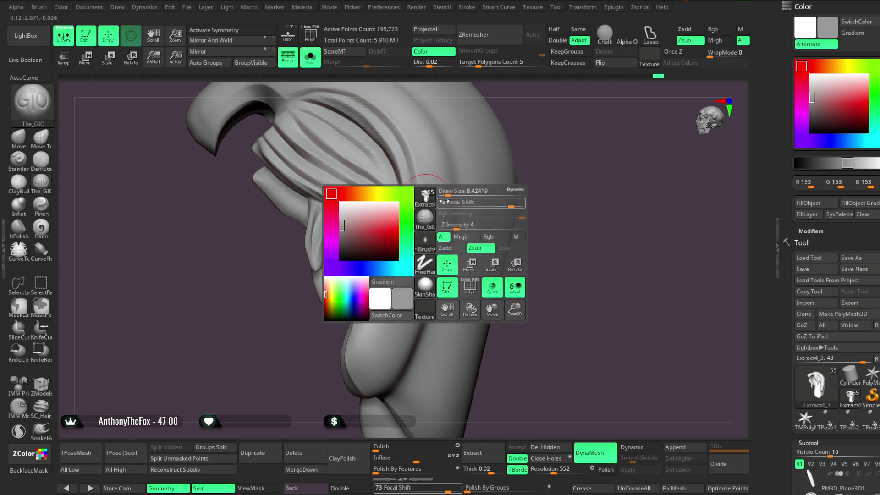
right_click_drag(527, 143, 407, 172)
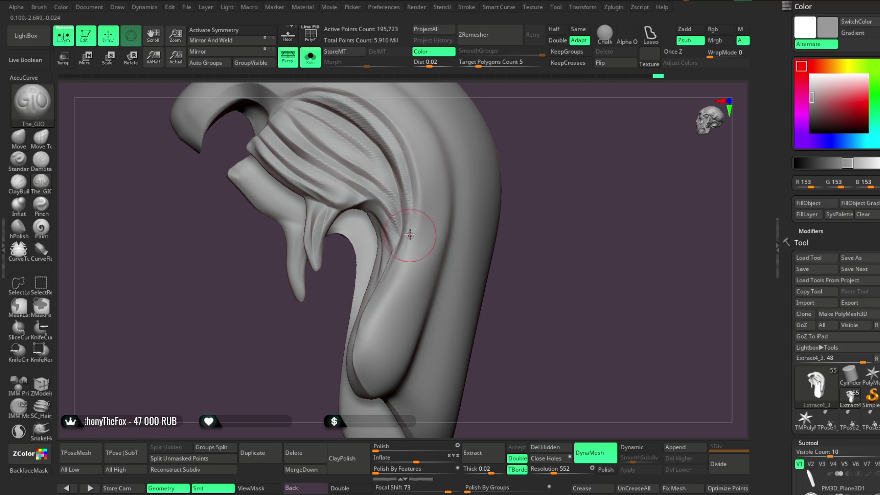
mouse_move(534, 216)
right_mouse_down()
mouse_move(536, 186)
mouse_move(526, 202)
mouse_move(491, 207)
right_mouse_up()
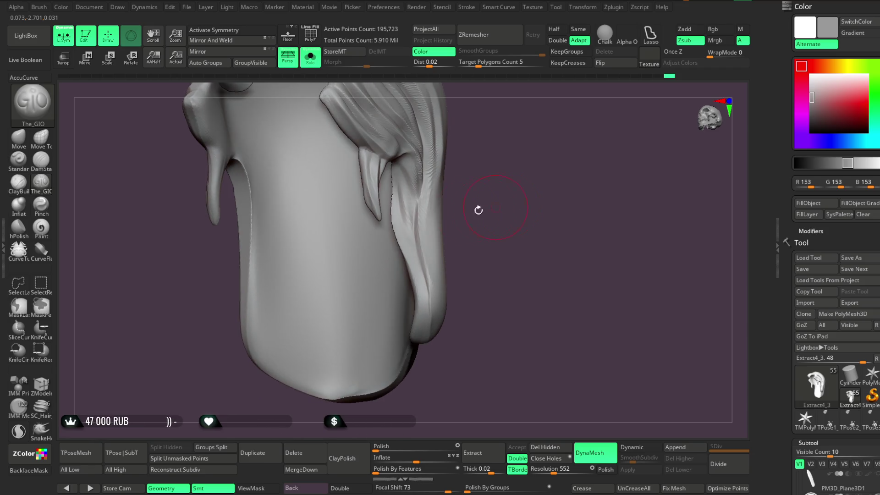
Orbit down to the lower hair lock and carve a crease along its inner edge.
right_click_drag(489, 254, 408, 246)
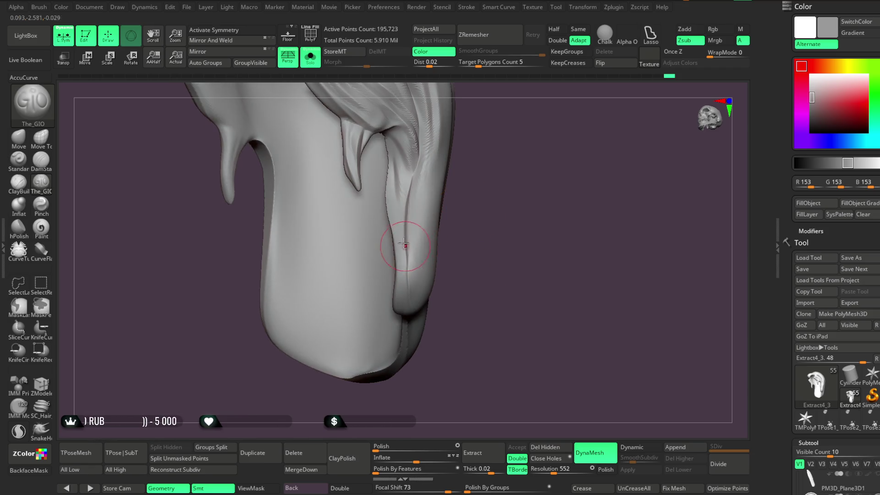
right_click_drag(409, 310, 395, 201)
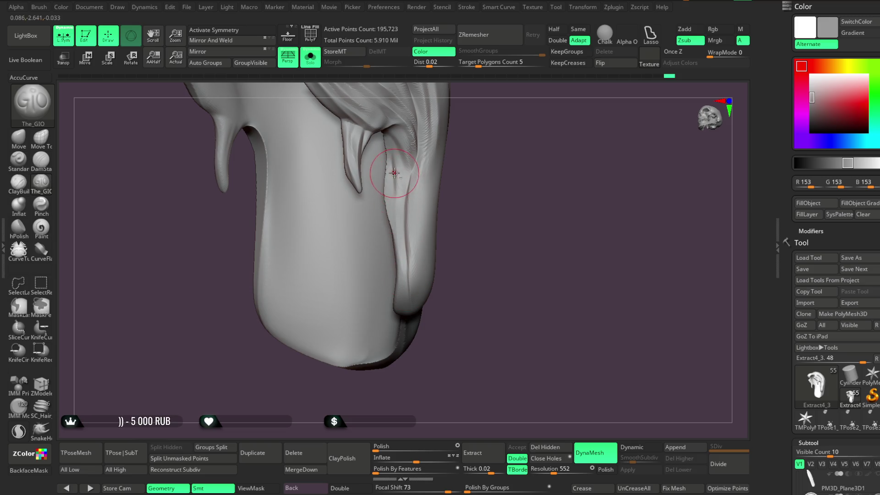
right_click_drag(460, 211, 387, 173)
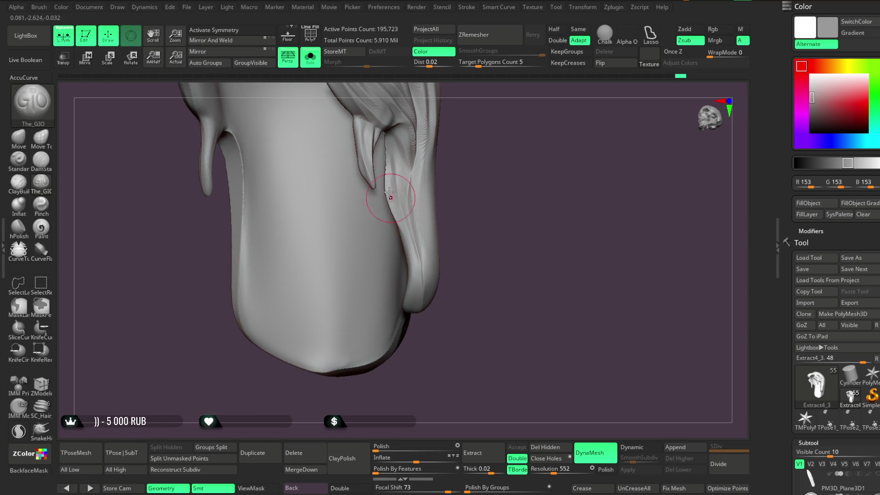
mouse_move(457, 203)
right_mouse_down()
mouse_move(483, 199)
mouse_move(433, 185)
right_mouse_up()
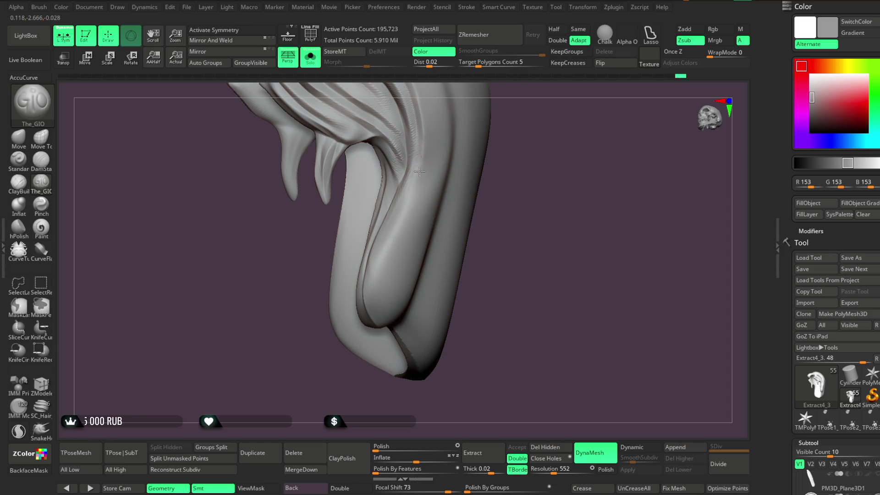
right_click_drag(466, 288, 432, 226)
right_click(453, 232)
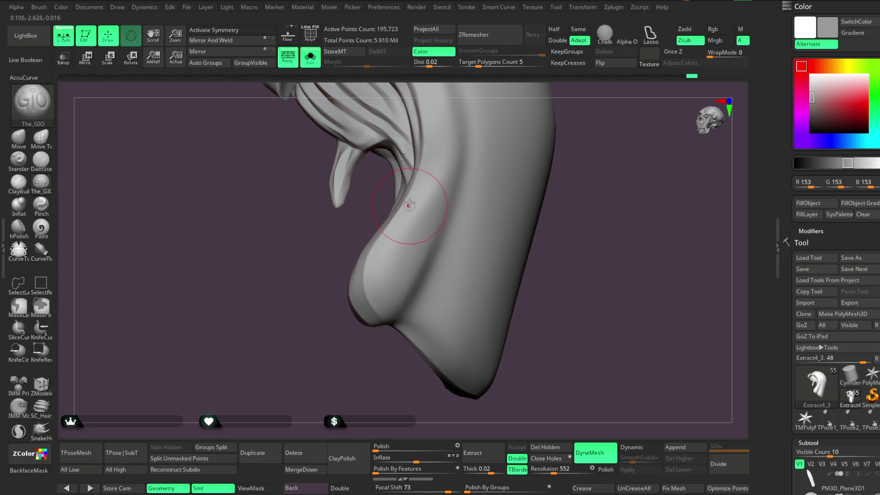
left_click_drag(369, 247, 364, 285)
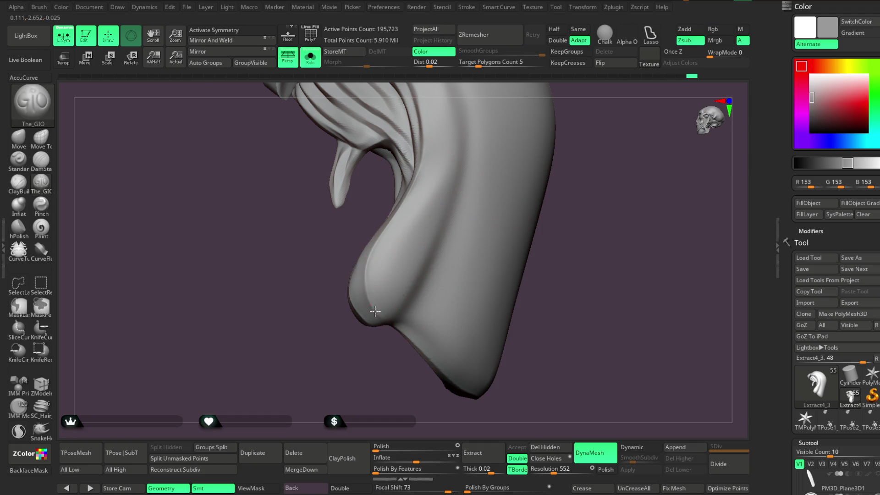
Inspect the new crease from the front, side and underside, then show the full character.
left_click_drag(555, 220, 383, 275)
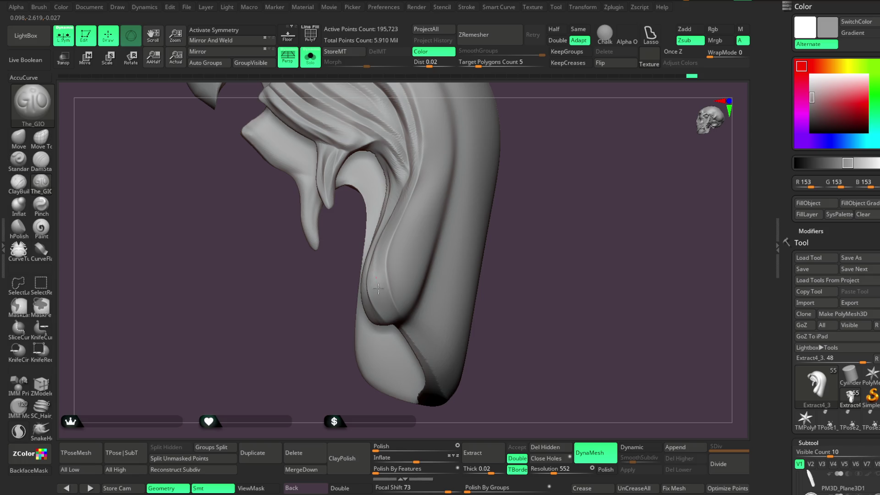
mouse_move(526, 220)
left_mouse_down()
mouse_move(514, 187)
mouse_move(461, 246)
left_mouse_up()
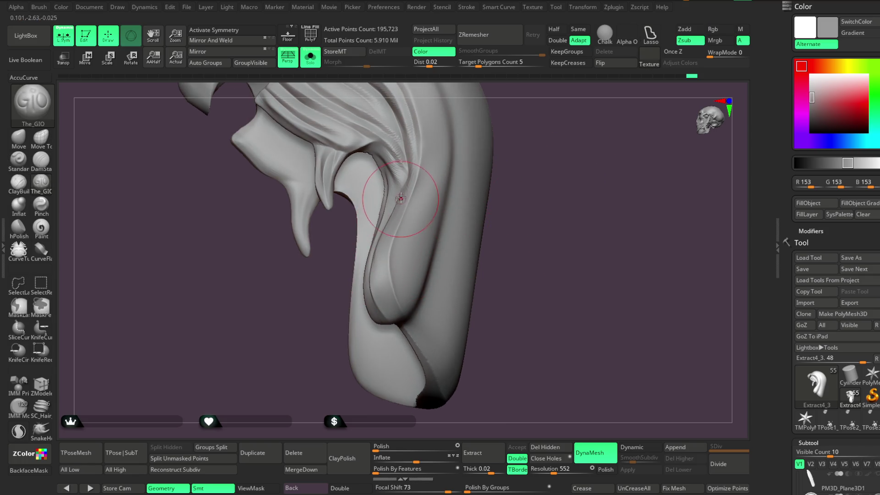
mouse_move(491, 278)
left_mouse_down()
mouse_move(422, 229)
mouse_move(576, 181)
left_mouse_up()
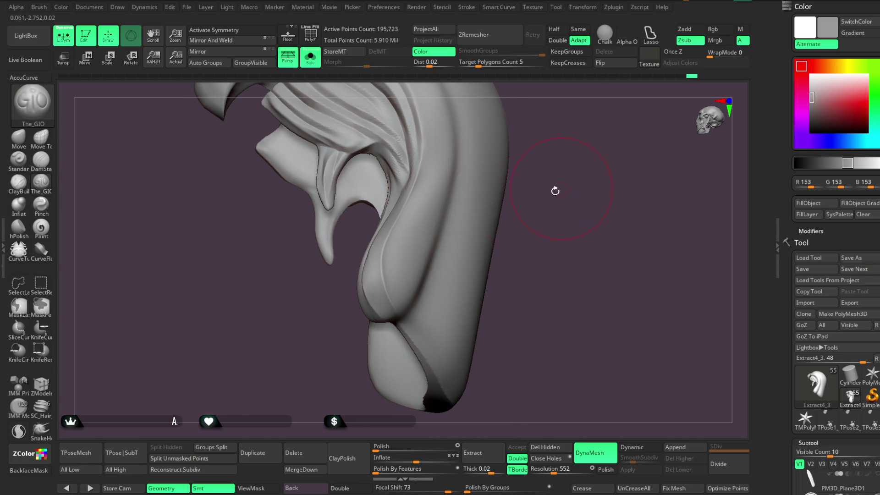
left_click_drag(498, 282, 535, 216)
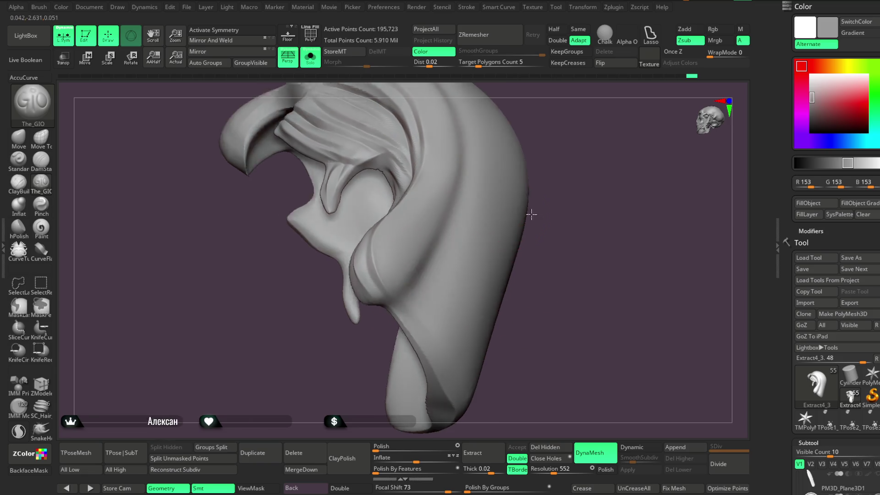
mouse_move(583, 238)
left_mouse_down()
mouse_move(531, 204)
mouse_move(520, 243)
left_mouse_up()
left_click(319, 63)
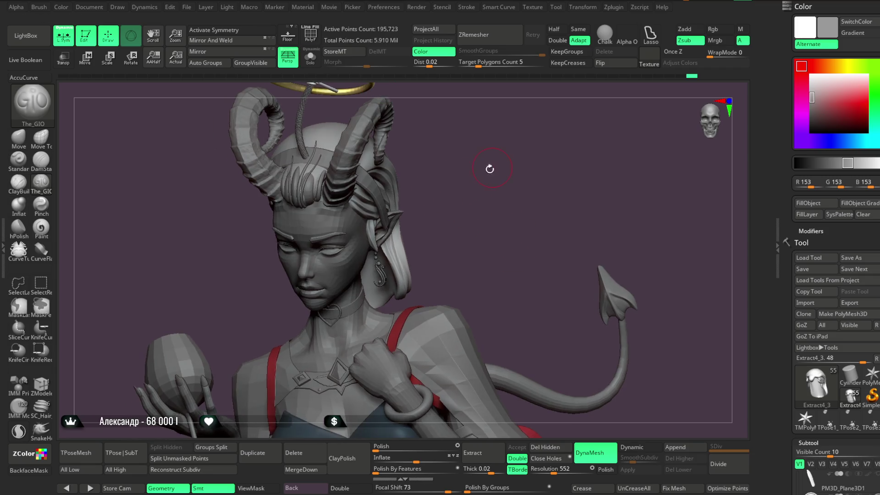
Re-solo the hair piece and sculpt a ridge down its front surface.
left_click(310, 57)
mouse_move(481, 151)
left_mouse_down()
mouse_move(489, 196)
mouse_move(414, 248)
left_mouse_up()
key("space")
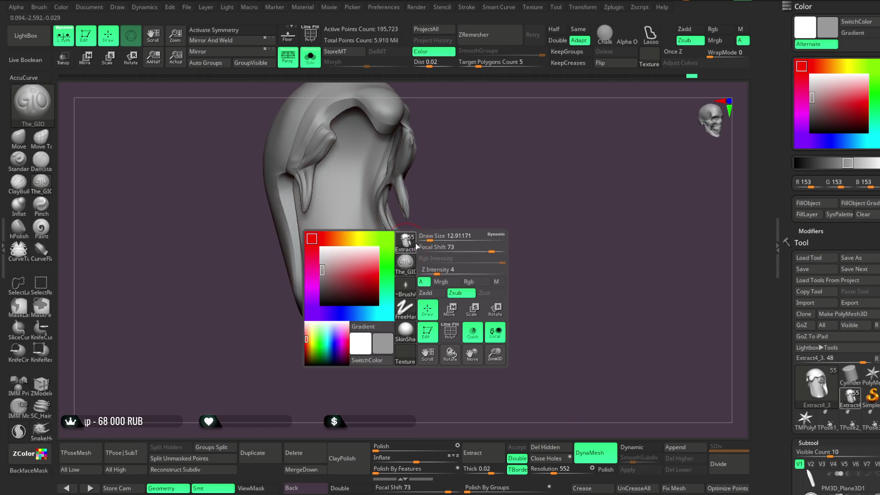
mouse_move(360, 171)
left_mouse_down()
mouse_move(362, 257)
mouse_move(392, 300)
left_mouse_up()
Carve a crease down the hair's front and enable BackfaceMask.
mouse_move(365, 154)
left_mouse_down()
mouse_move(353, 224)
mouse_move(394, 302)
left_mouse_up()
left_click_drag(445, 243, 448, 161)
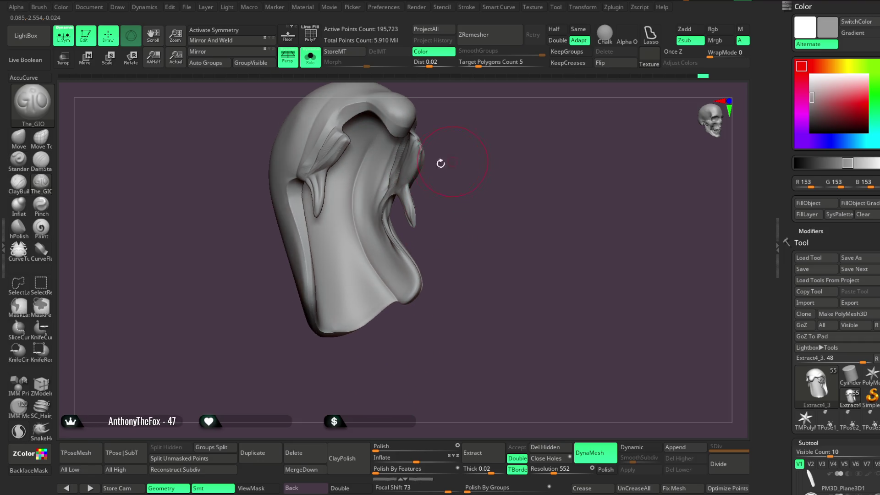
left_click_drag(419, 202, 467, 133)
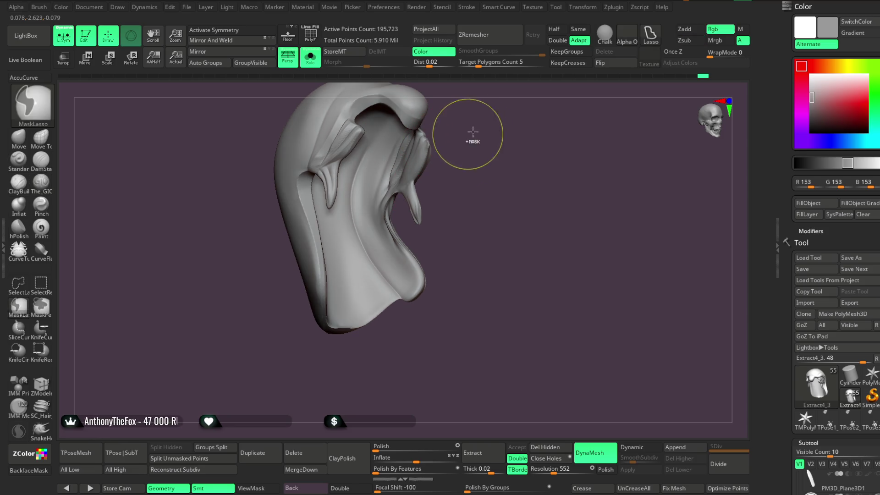
left_click(48, 471)
Orbit around the hair to inspect its inner side and the hood's front.
left_click_drag(487, 163, 397, 144)
mouse_move(454, 178)
left_mouse_down()
mouse_move(481, 142)
mouse_move(467, 133)
left_mouse_up()
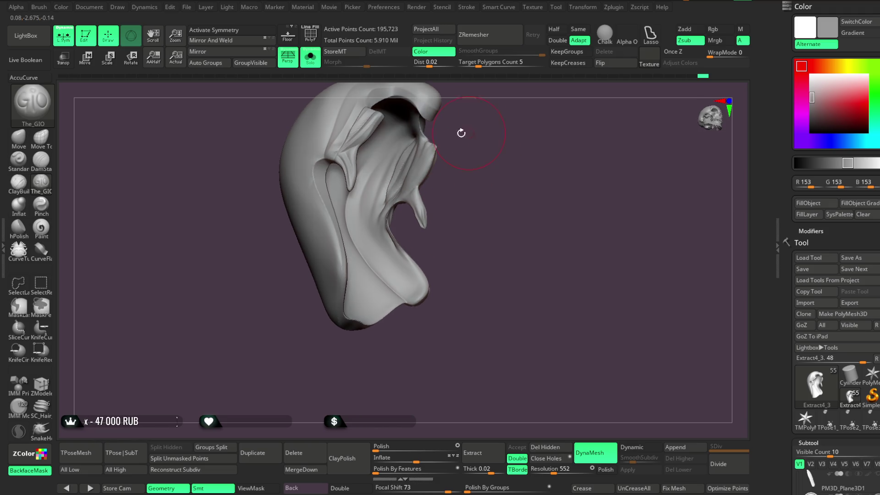
left_click_drag(422, 234, 392, 172)
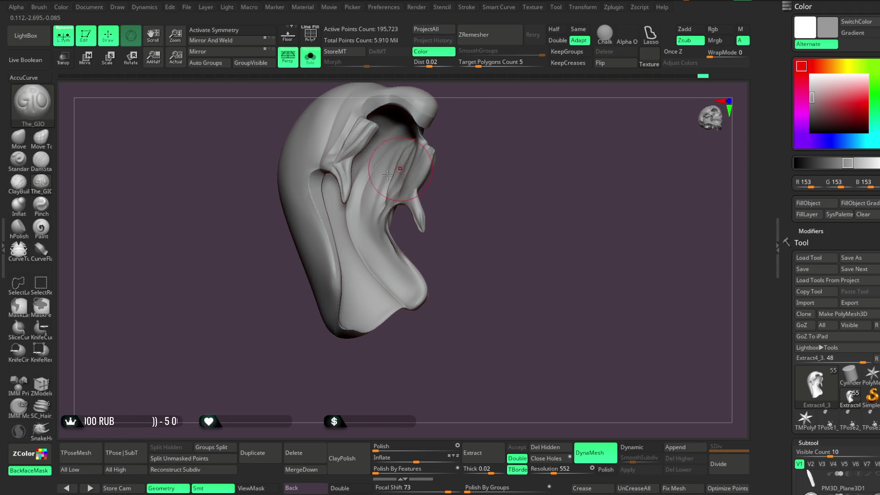
mouse_move(448, 228)
left_mouse_down()
mouse_move(467, 185)
mouse_move(367, 206)
left_mouse_up()
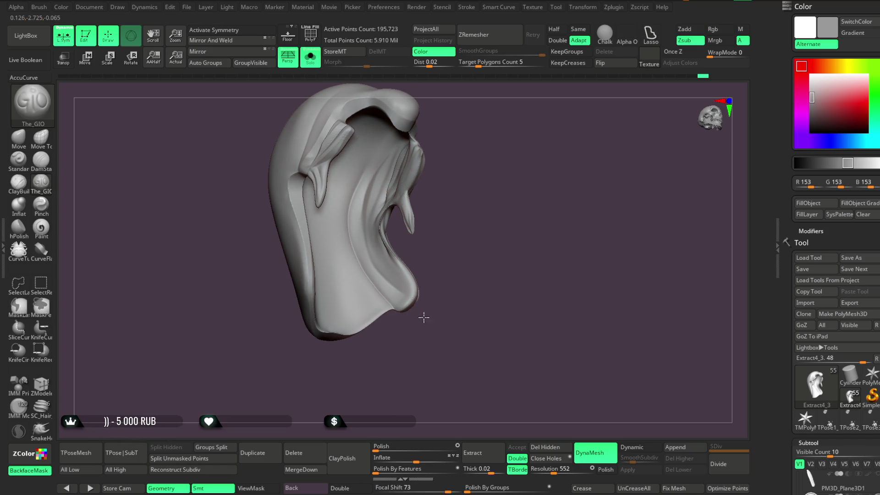
left_click_drag(418, 308, 432, 208)
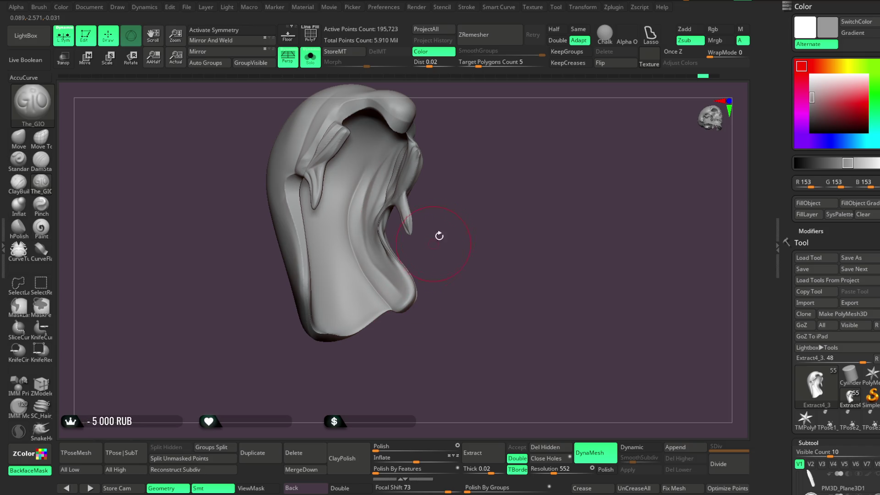
left_click_drag(428, 282, 367, 194)
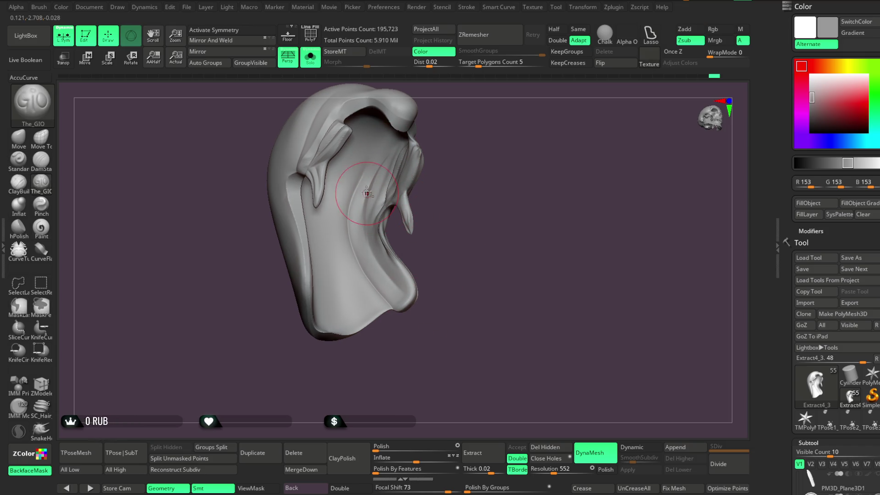
mouse_move(427, 264)
left_mouse_down()
mouse_move(430, 222)
mouse_move(396, 233)
mouse_move(374, 170)
left_mouse_up()
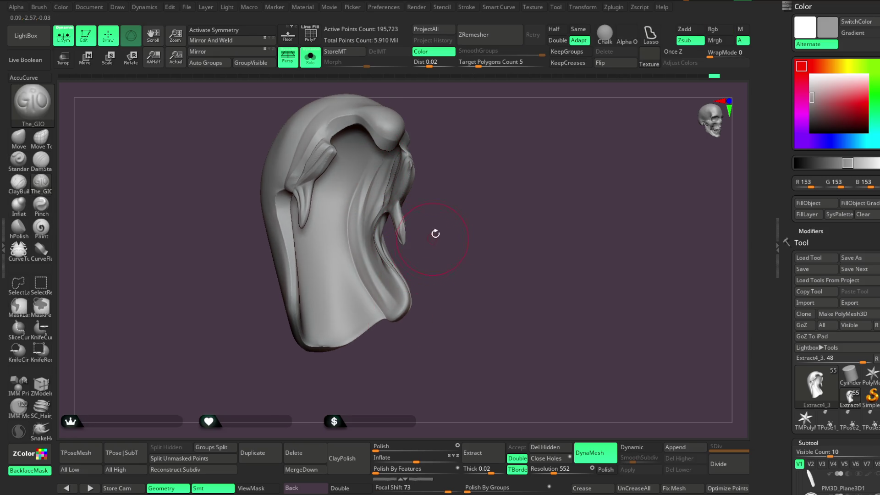
left_click_drag(432, 235, 375, 173)
mouse_move(450, 229)
left_mouse_down()
mouse_move(444, 210)
mouse_move(433, 233)
mouse_move(457, 228)
mouse_move(386, 280)
left_mouse_up()
mouse_move(429, 254)
left_mouse_down()
mouse_move(432, 232)
mouse_move(458, 212)
mouse_move(440, 211)
left_mouse_up()
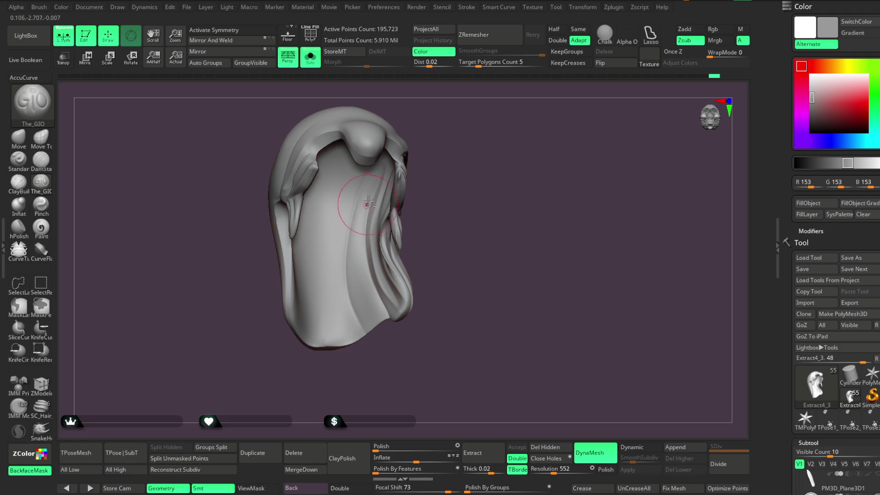
mouse_move(433, 318)
left_mouse_down()
mouse_move(432, 238)
mouse_move(452, 212)
mouse_move(436, 194)
left_mouse_up()
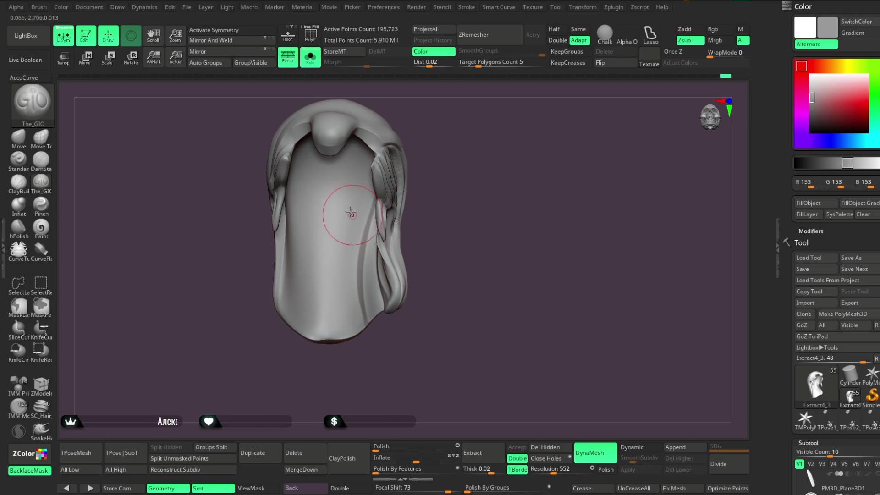
left_click_drag(388, 369, 428, 202)
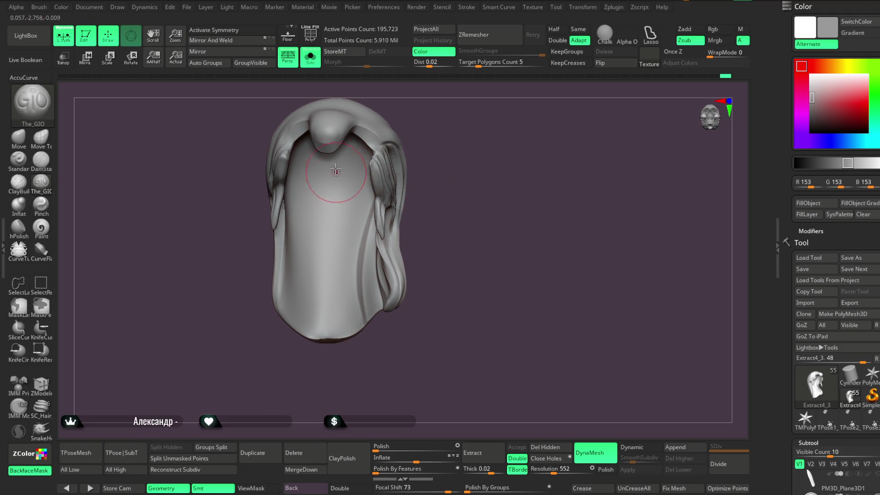
key("space")
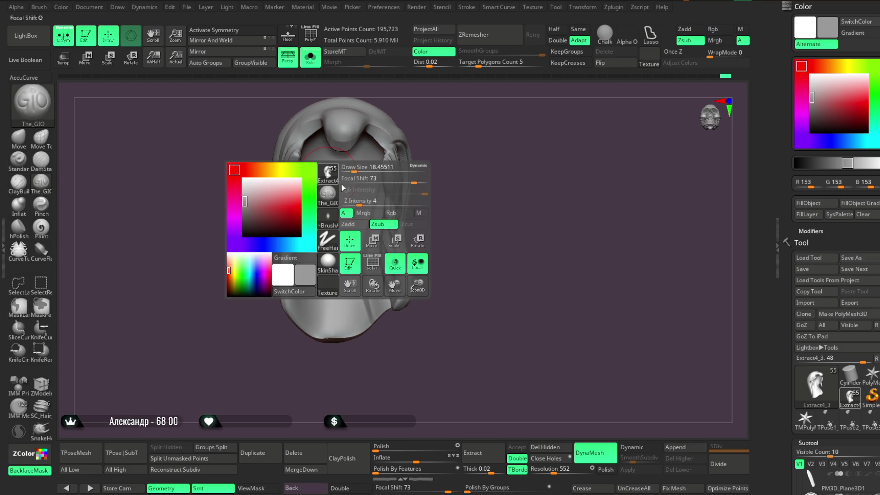
Orbit the soloed hair from a three-quarter side view back to near-front.
mouse_move(442, 168)
left_mouse_down()
mouse_move(385, 188)
mouse_move(463, 150)
left_mouse_up()
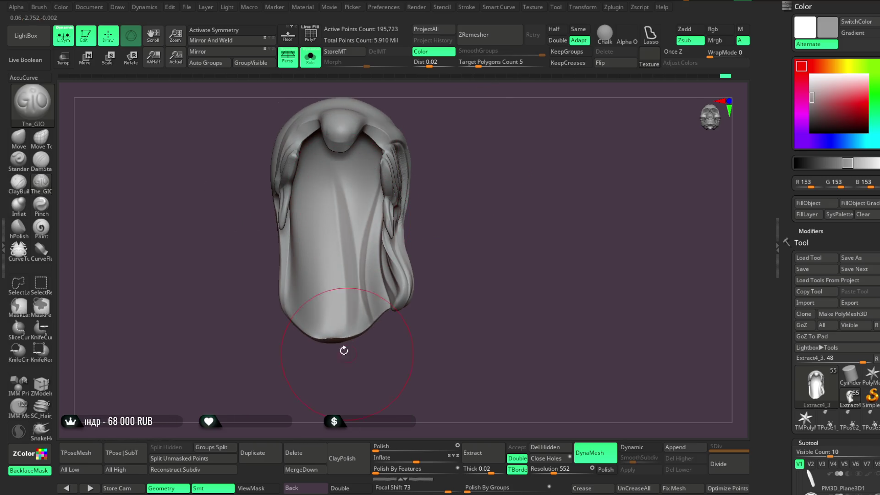
left_click_drag(347, 353, 430, 188)
mouse_move(440, 227)
left_mouse_down()
mouse_move(444, 187)
mouse_move(286, 321)
mouse_move(290, 257)
left_mouse_up()
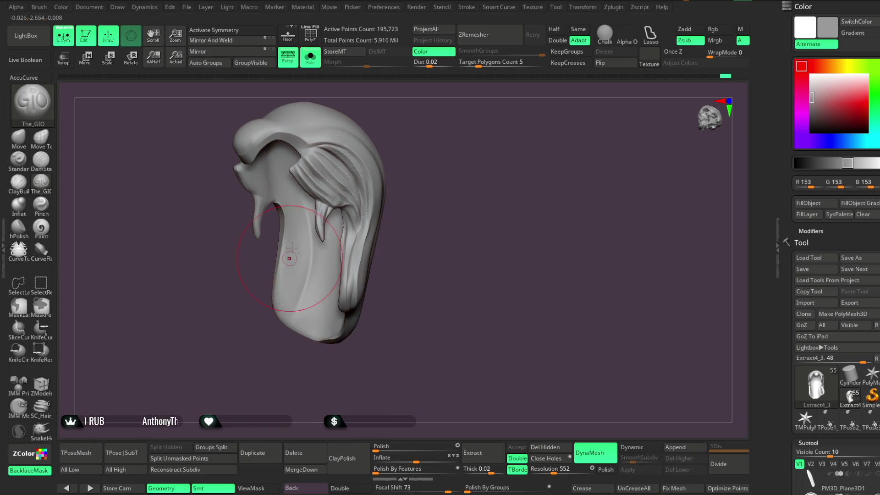
left_click_drag(281, 338, 308, 297)
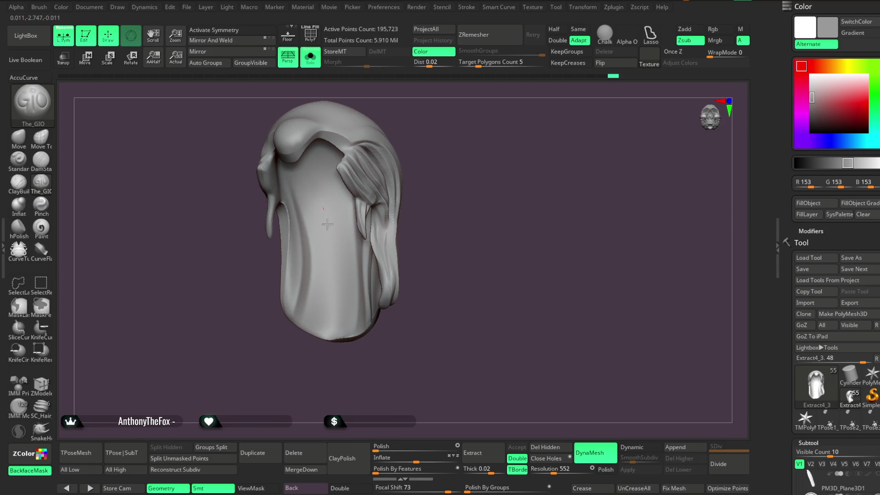
left_click_drag(304, 353, 320, 357)
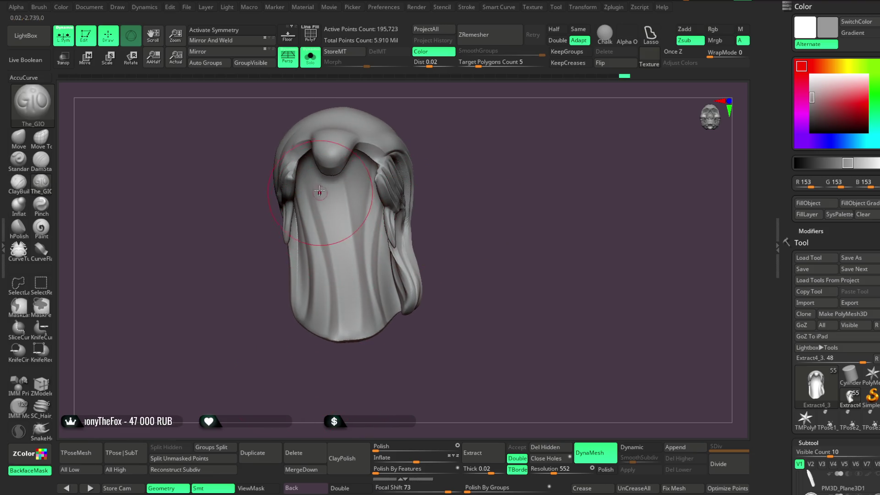
left_click_drag(330, 359, 416, 181)
Toggle Solo off and on to compare the hair with the bust, ending with all subtools shown.
left_click(310, 57)
mouse_move(458, 161)
left_mouse_down()
mouse_move(472, 181)
mouse_move(482, 168)
mouse_move(430, 171)
mouse_move(360, 270)
left_mouse_up()
key("space")
left_click(310, 57)
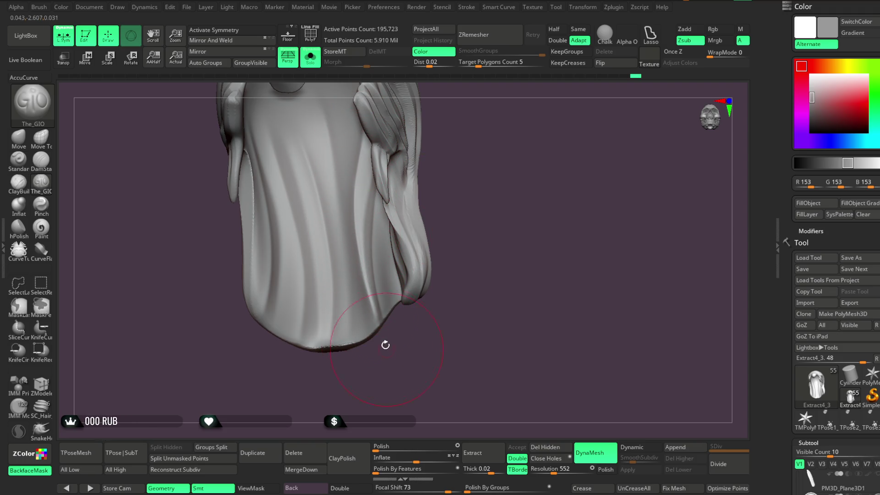
mouse_move(366, 192)
right_mouse_down()
mouse_move(460, 205)
mouse_move(388, 289)
right_mouse_up()
right_click(388, 289)
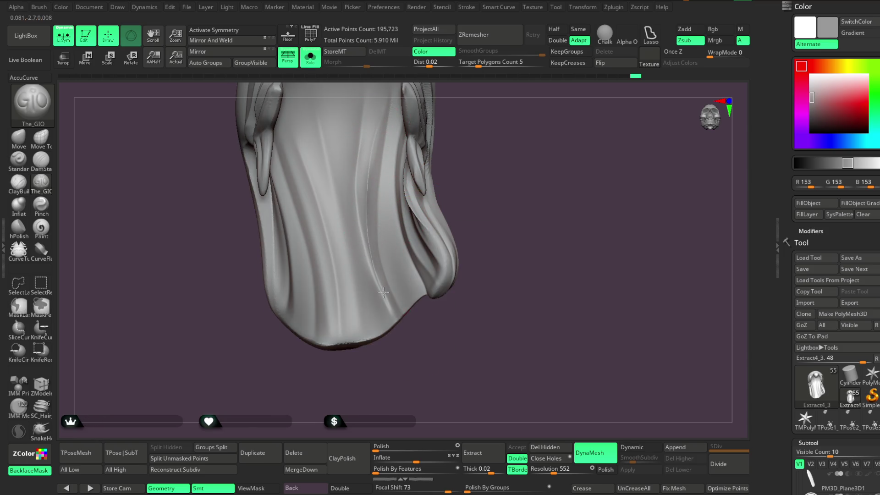
right_click_drag(401, 331, 450, 196)
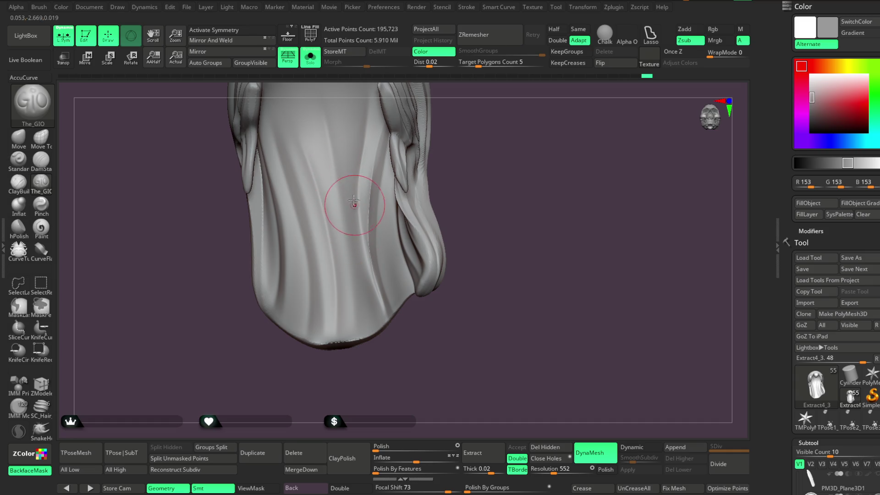
mouse_move(398, 325)
right_mouse_down()
mouse_move(474, 195)
mouse_move(304, 206)
mouse_move(408, 183)
right_mouse_up()
right_click(343, 223)
right_click_drag(346, 216, 417, 157)
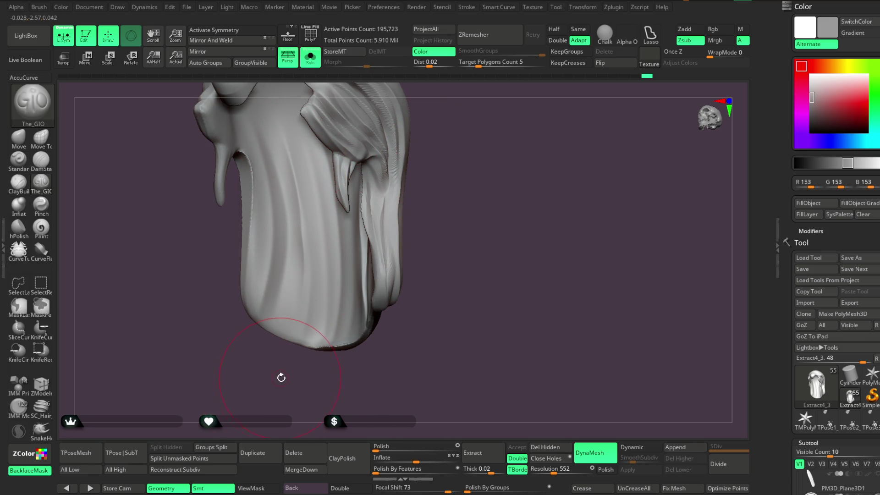
left_click(310, 58)
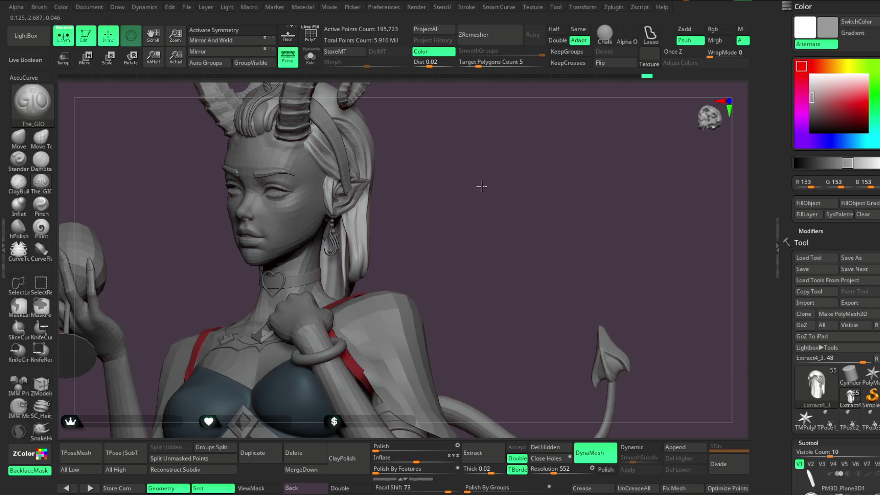
Enlarge the brush draw size and orbit to view the ear and hair from the side.
mouse_move(481, 188)
right_mouse_down()
mouse_move(466, 188)
mouse_move(473, 237)
mouse_move(487, 183)
right_mouse_up()
right_click(487, 183)
left_click_drag(484, 172, 491, 173)
mouse_move(497, 220)
right_mouse_down()
mouse_move(513, 191)
mouse_move(397, 214)
right_mouse_up()
Solo the hair, set DynaMesh resolution 1096 with Polish, undo a remesh, and Divide once.
left_click(310, 56)
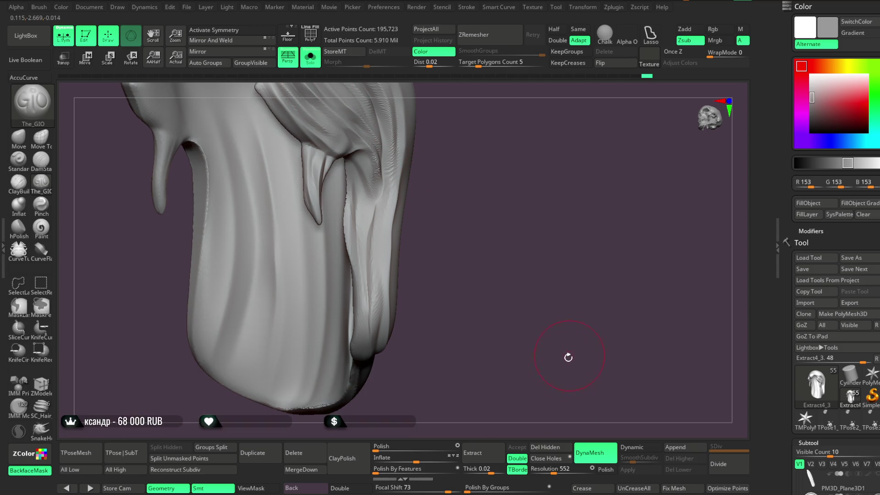
left_click_drag(553, 470, 556, 471)
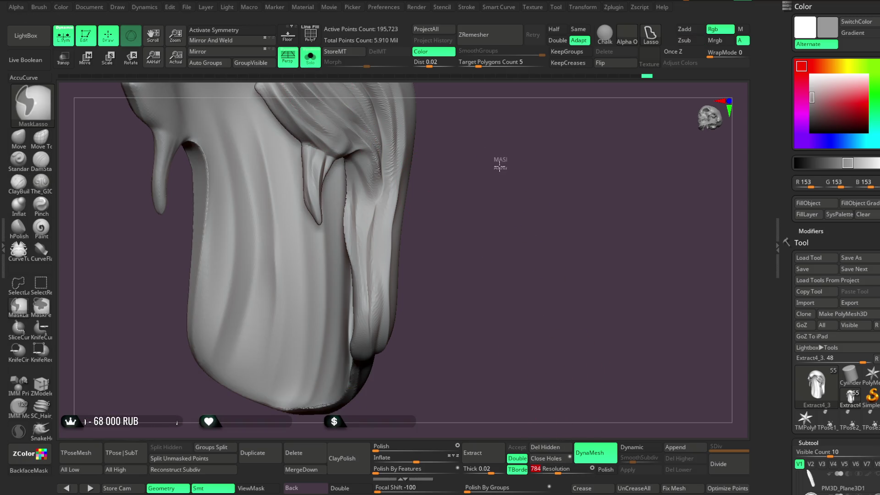
left_click(605, 469)
left_click_drag(557, 470, 563, 471)
key("ctrl")
mouse_move(494, 247)
left_mouse_down("ctrl")
mouse_move(499, 206)
mouse_move(507, 235)
mouse_move(487, 197)
mouse_move(556, 234)
left_mouse_up("ctrl")
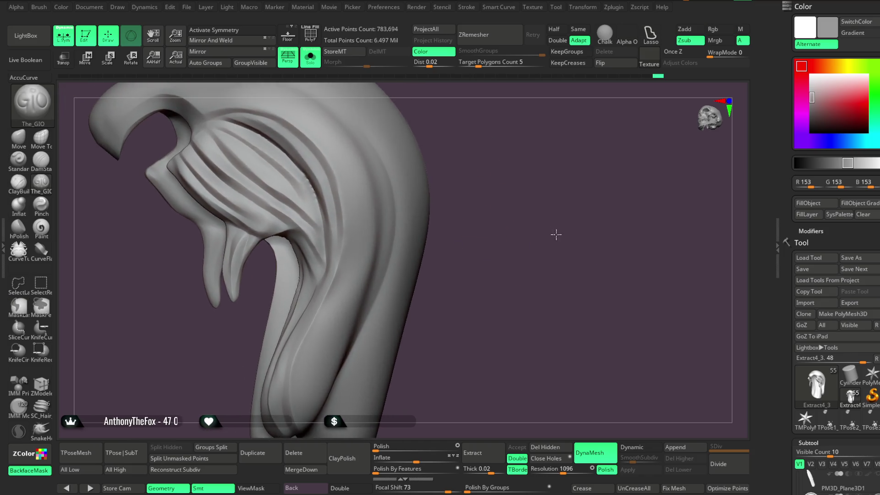
key("ctrl+z")
key("ctrl+z")
key("ctrl+z")
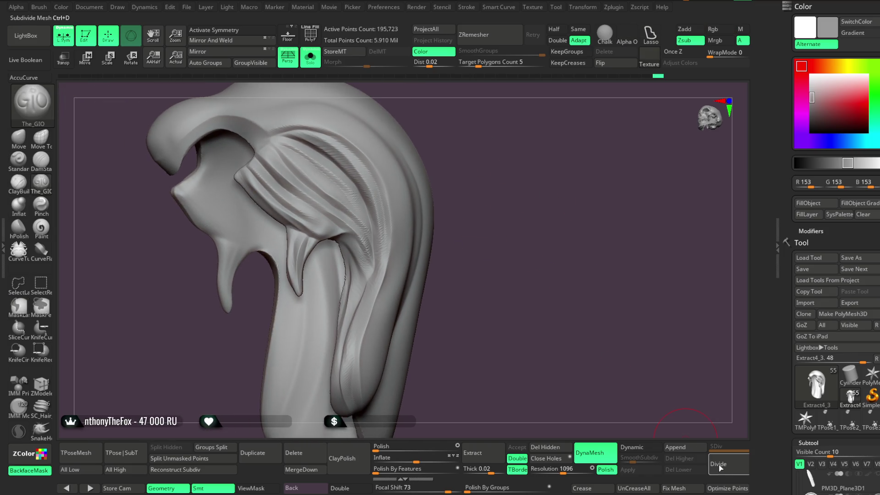
left_click(719, 465)
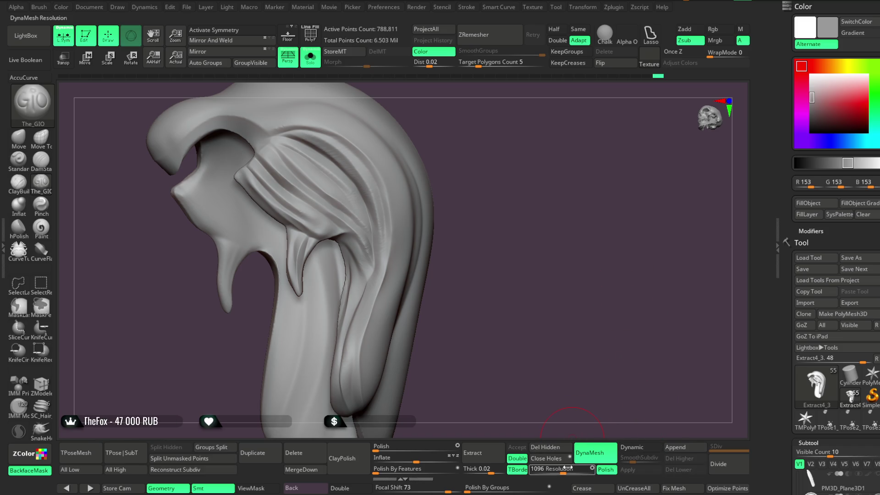
DynaMesh the subdivided hair to 781,496 points and frame it in view.
key("ctrl")
mouse_move(514, 231)
left_mouse_down("alt")
mouse_move(566, 234)
mouse_move(570, 220)
mouse_move(589, 226)
mouse_move(603, 191)
mouse_move(587, 184)
left_mouse_up("alt")
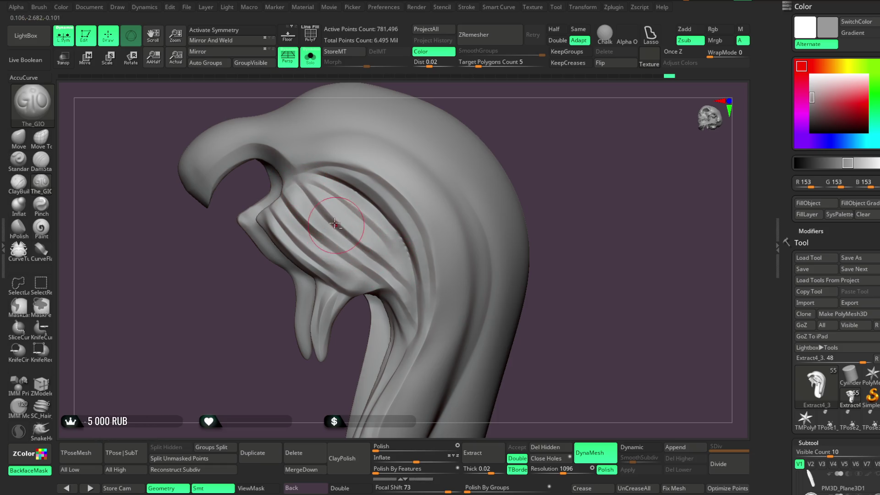
right_click_drag(336, 226, 329, 193)
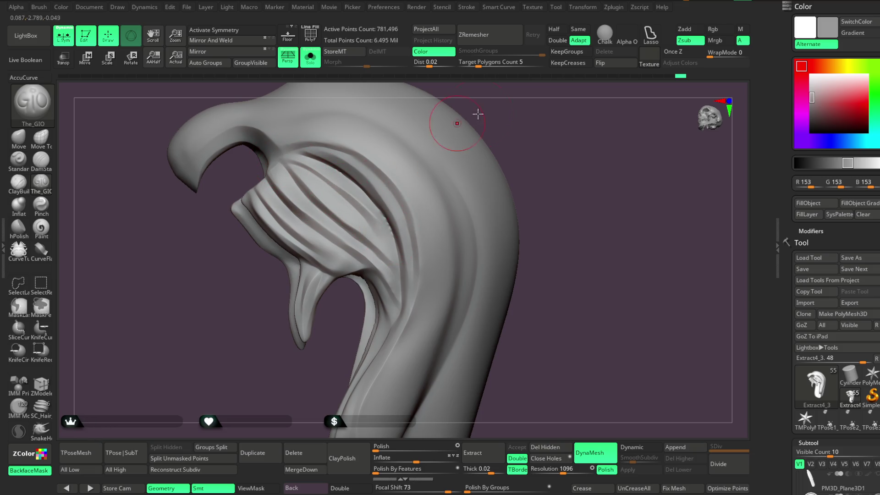
right_click_drag(470, 117, 367, 208)
key("f")
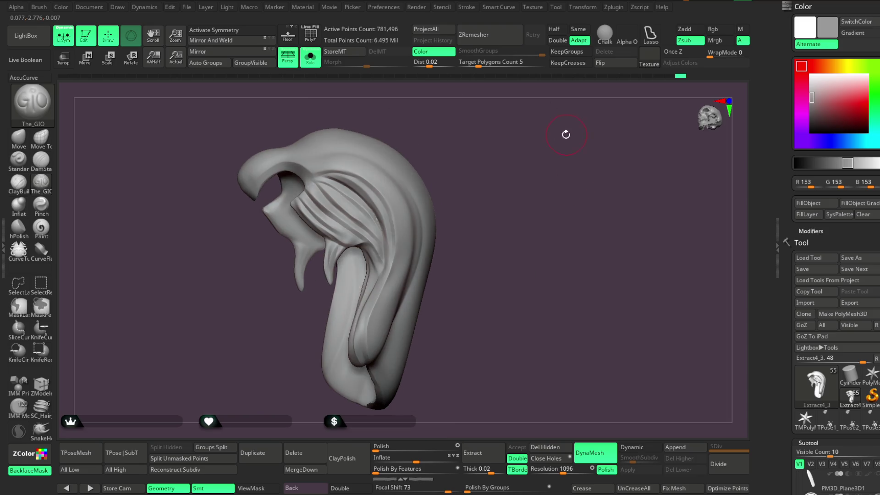
Check it against the full character, then re-solo the hair and inspect its strands.
left_click(310, 57)
mouse_move(500, 149)
right_mouse_down()
mouse_move(476, 187)
mouse_move(477, 227)
mouse_move(471, 181)
mouse_move(475, 192)
mouse_move(495, 177)
mouse_move(387, 151)
right_mouse_up()
left_click(311, 57)
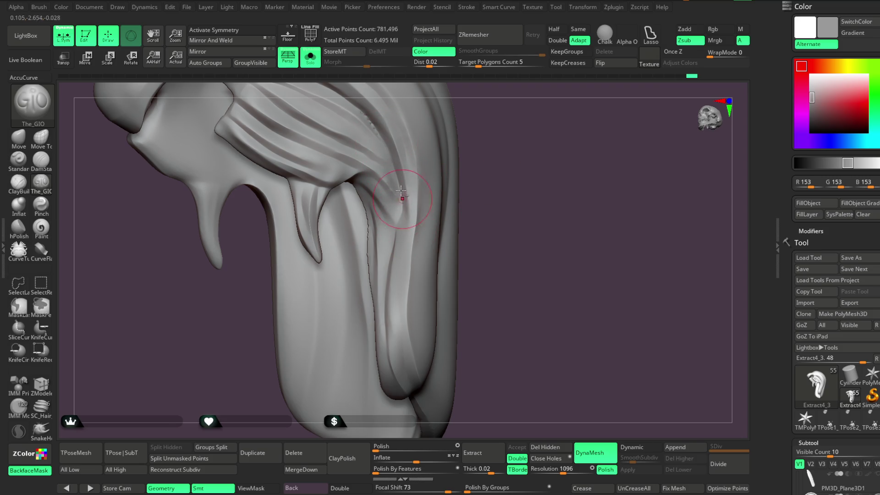
right_click_drag(492, 196, 397, 203)
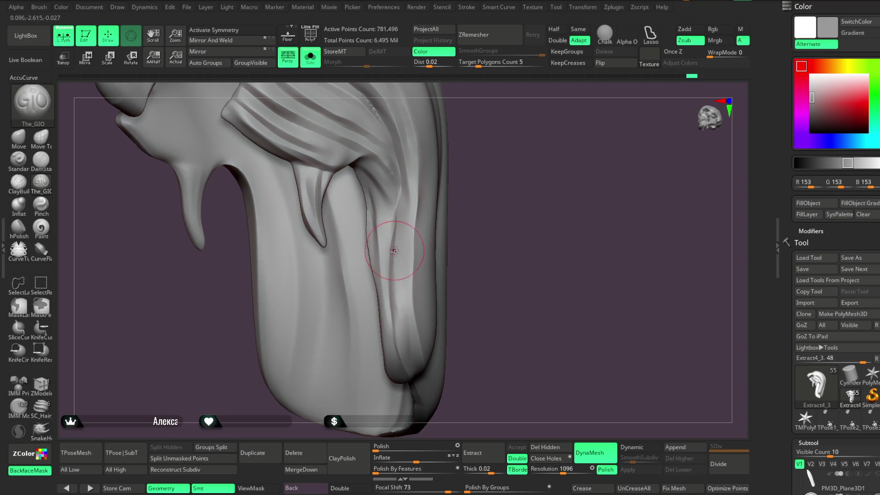
right_click_drag(394, 249, 394, 147)
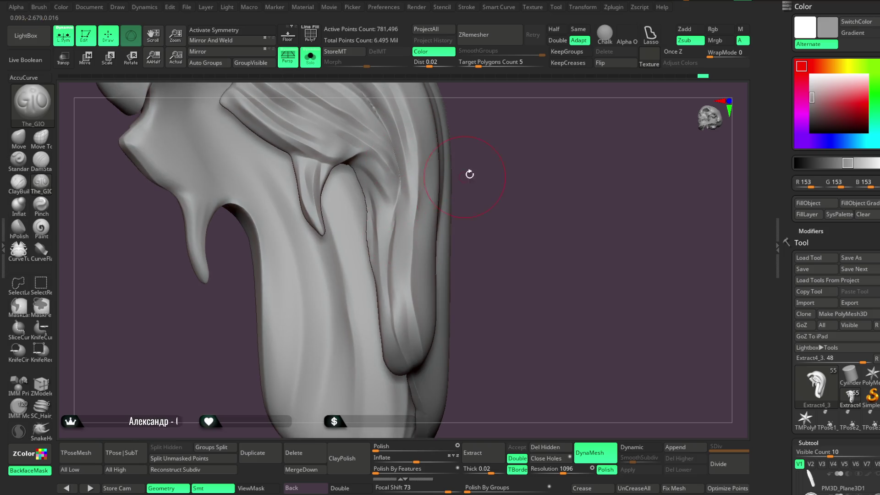
right_click_drag(465, 176, 396, 200)
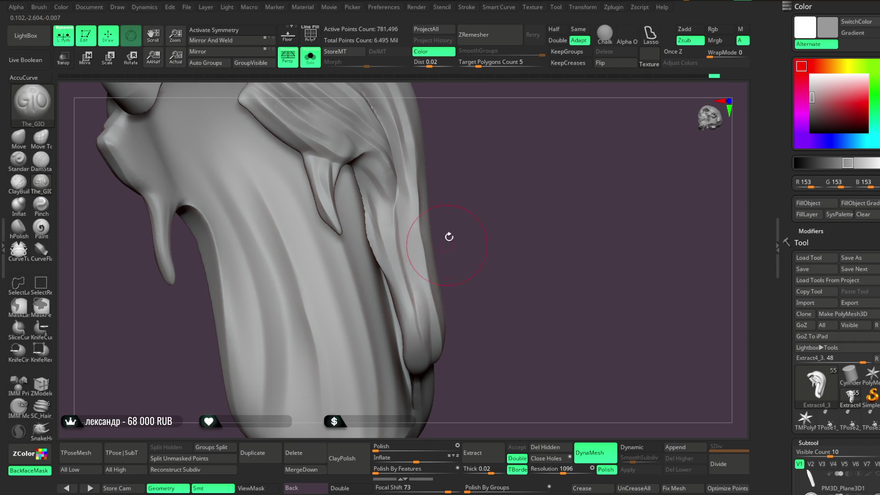
right_click_drag(447, 243, 379, 229)
right_click_drag(436, 302, 448, 231)
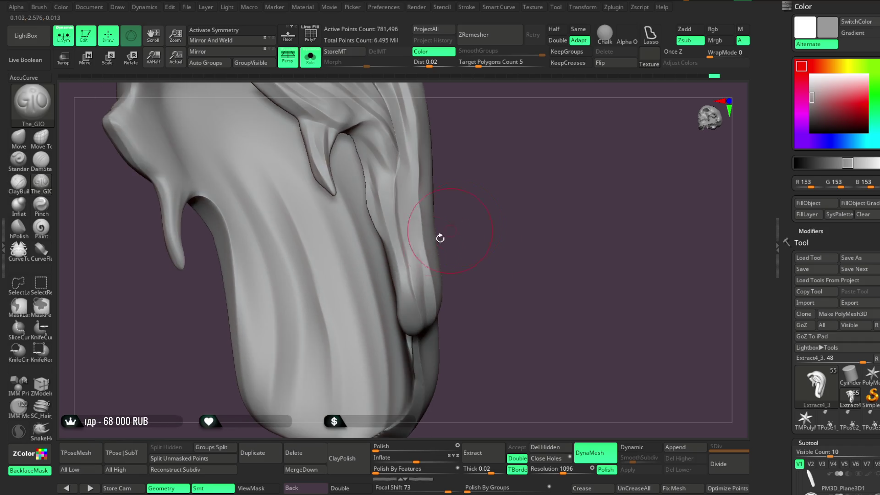
right_click_drag(399, 258, 395, 275)
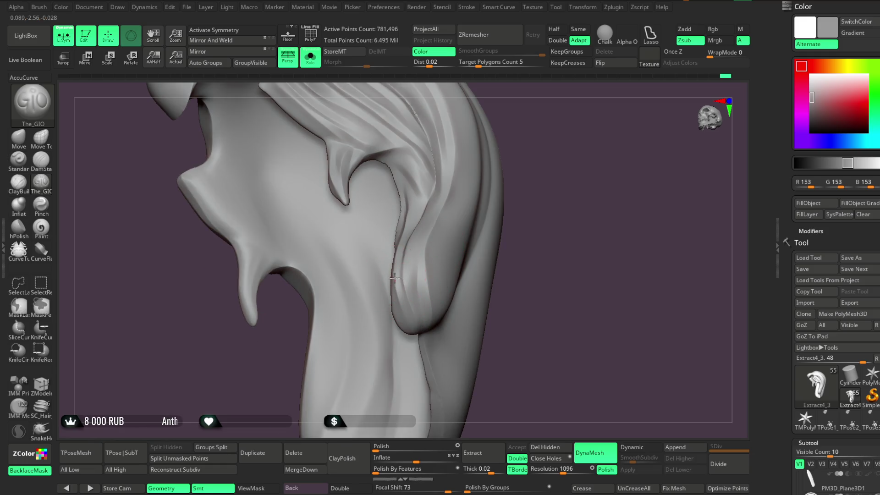
Orbit and zoom around the soloed hair to check the lower lobe's grooves.
right_click_drag(430, 338, 483, 239)
right_click_drag(408, 222, 417, 254)
right_click_drag(411, 341, 397, 271)
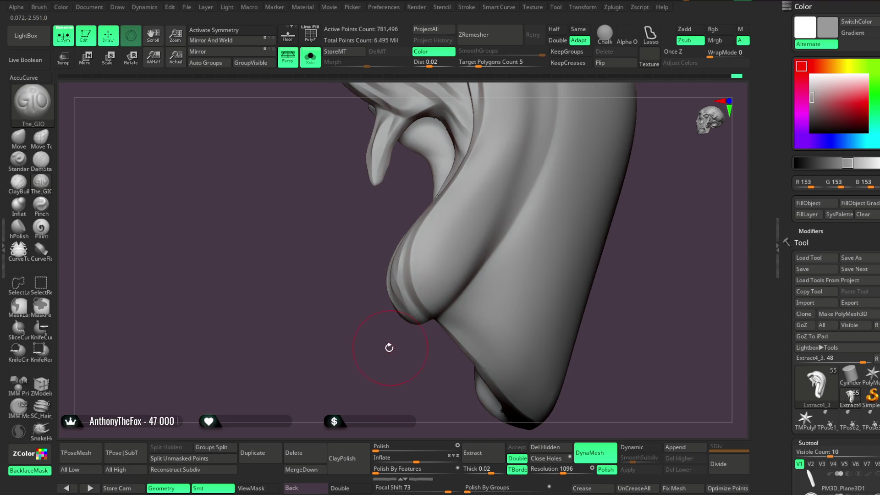
right_click_drag(379, 359, 403, 223)
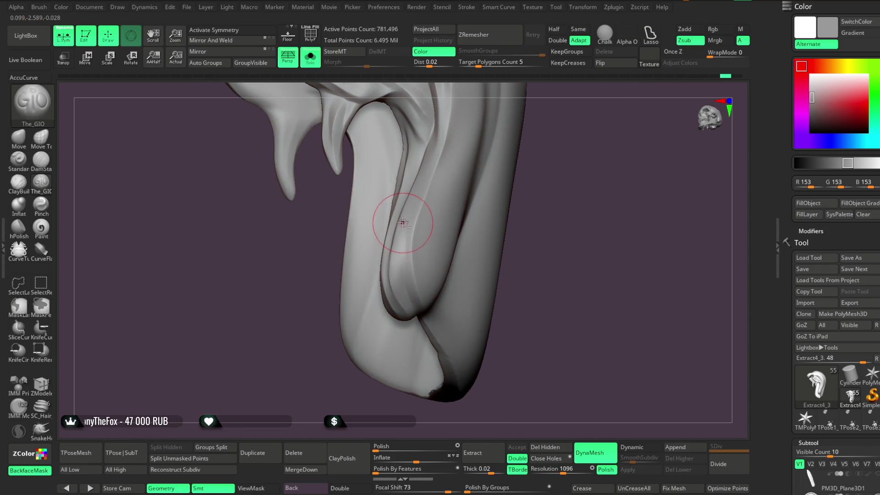
mouse_move(419, 328)
right_mouse_down()
mouse_move(542, 165)
mouse_move(403, 236)
right_mouse_up()
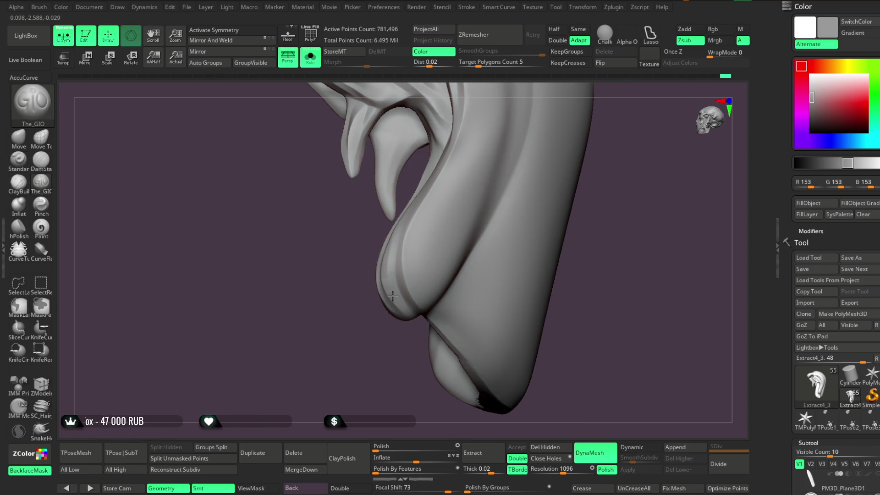
mouse_move(397, 344)
right_mouse_down()
mouse_move(371, 367)
mouse_move(505, 183)
mouse_move(501, 197)
mouse_move(419, 262)
right_mouse_up()
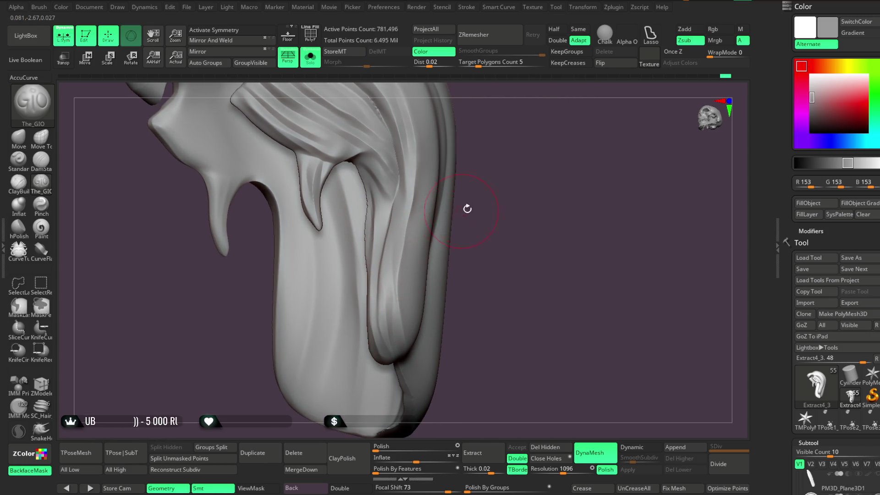
right_click_drag(461, 210, 399, 253)
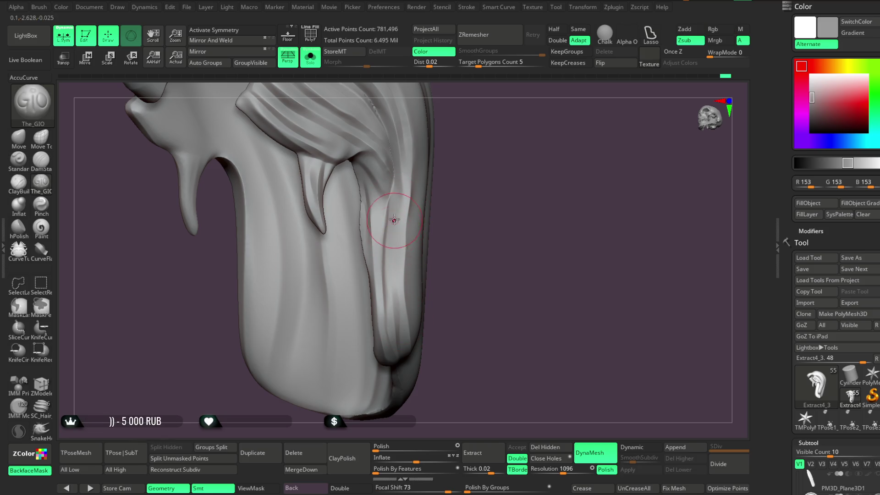
right_click_drag(411, 308, 408, 231)
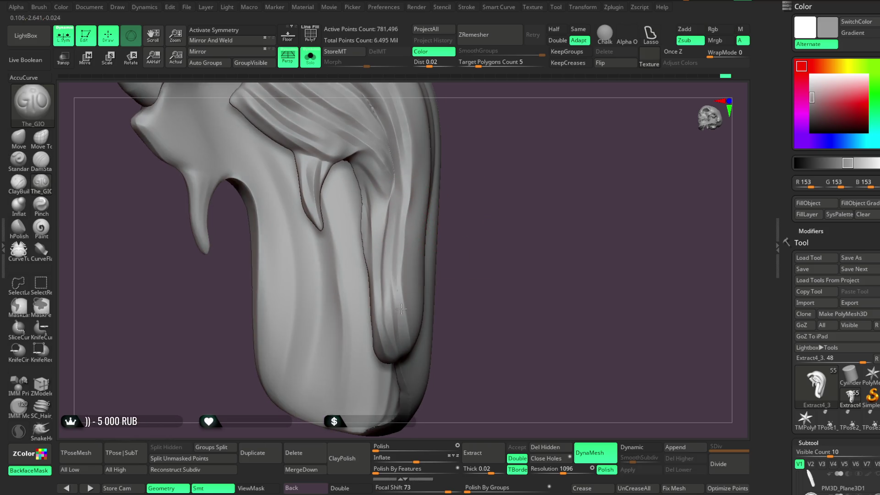
Bring the upper strands into view and turn them toward the viewer.
right_click_drag(511, 152, 399, 232)
mouse_move(541, 147)
right_mouse_down()
mouse_move(544, 165)
mouse_move(397, 211)
right_mouse_up()
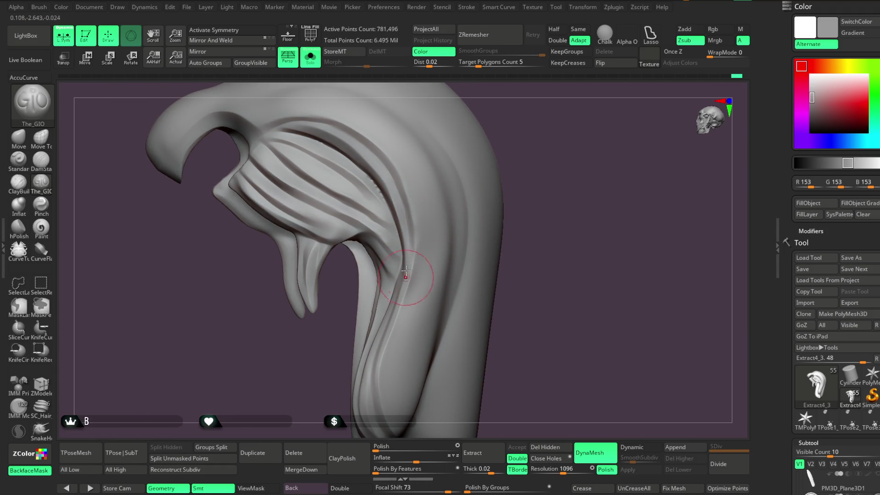
right_click_drag(540, 151, 530, 168)
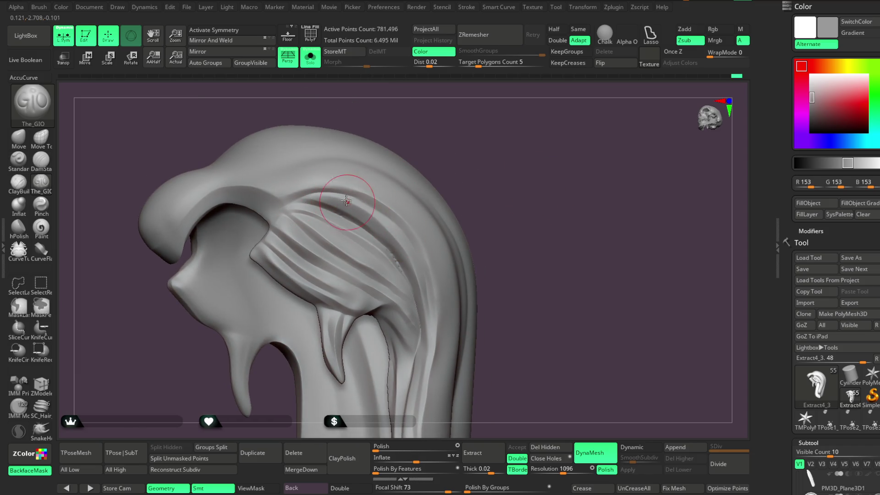
mouse_move(330, 185)
right_mouse_down()
mouse_move(457, 152)
mouse_move(350, 197)
mouse_move(455, 183)
mouse_move(465, 169)
mouse_move(461, 186)
mouse_move(471, 190)
mouse_move(398, 213)
right_mouse_up()
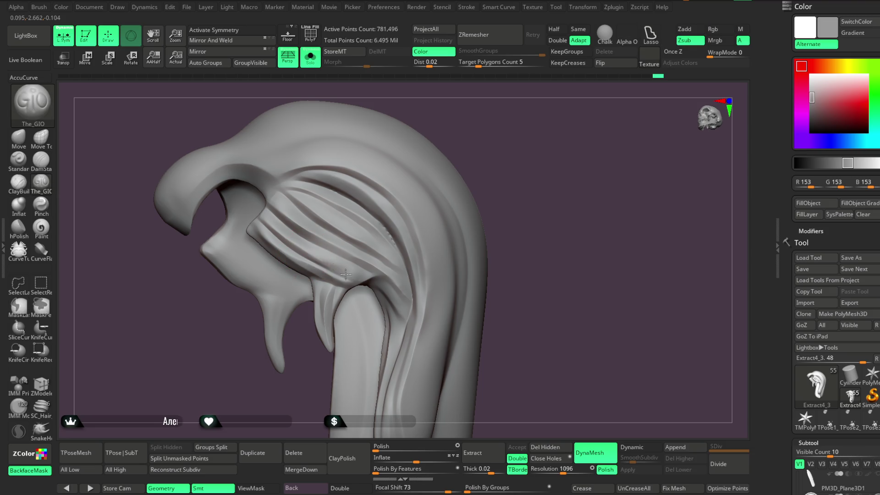
mouse_move(308, 270)
right_mouse_down()
mouse_move(418, 122)
mouse_move(403, 122)
mouse_move(261, 222)
right_mouse_up()
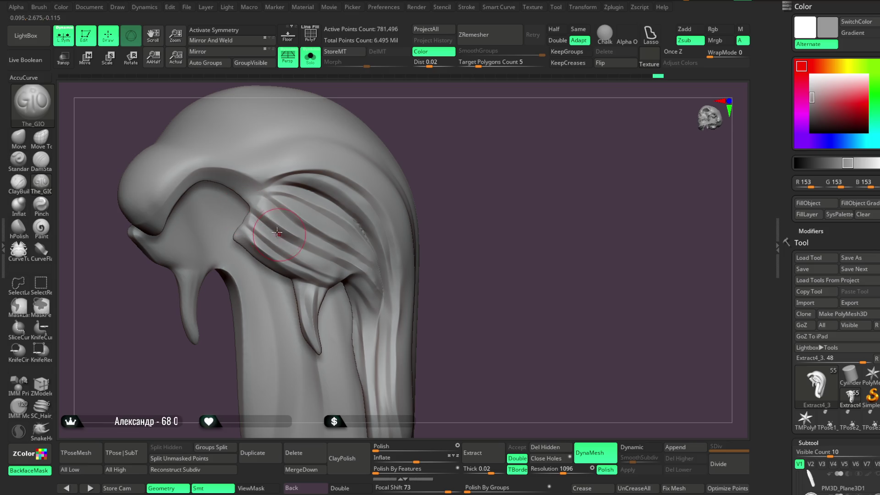
right_click_drag(378, 114, 256, 231)
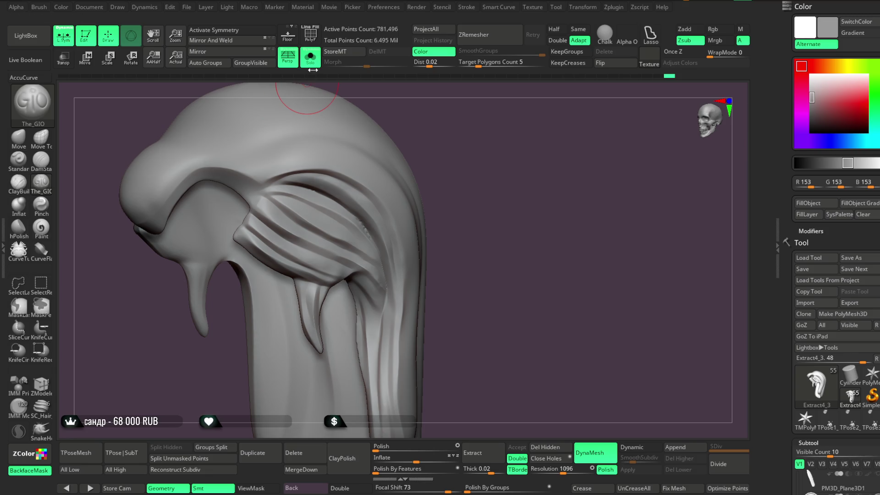
Turn Solo off, face the character forward, and select the Move brush.
left_click(310, 56)
mouse_move(473, 171)
right_mouse_down()
mouse_move(477, 184)
mouse_move(481, 173)
mouse_move(474, 210)
mouse_move(483, 190)
mouse_move(467, 164)
right_mouse_up()
left_click(18, 138)
Reframe the face, orbit around the head and shrink the brush Draw Size.
key("space")
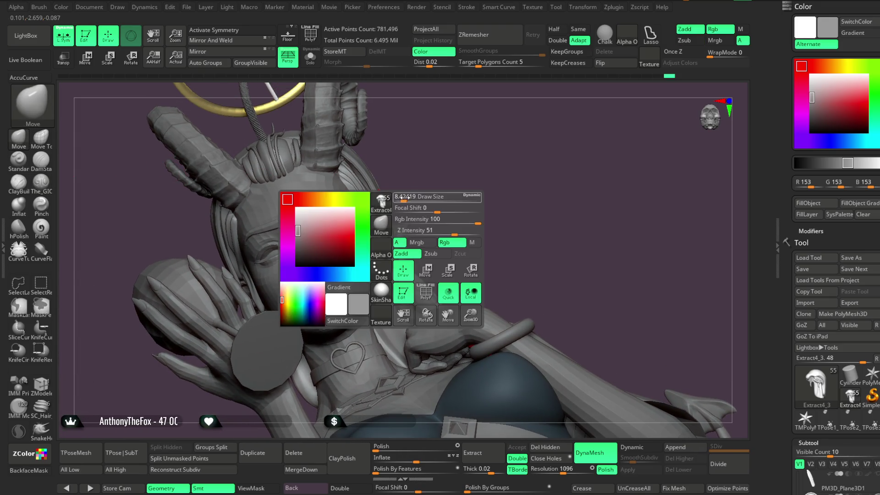
right_click_drag(382, 210, 367, 190)
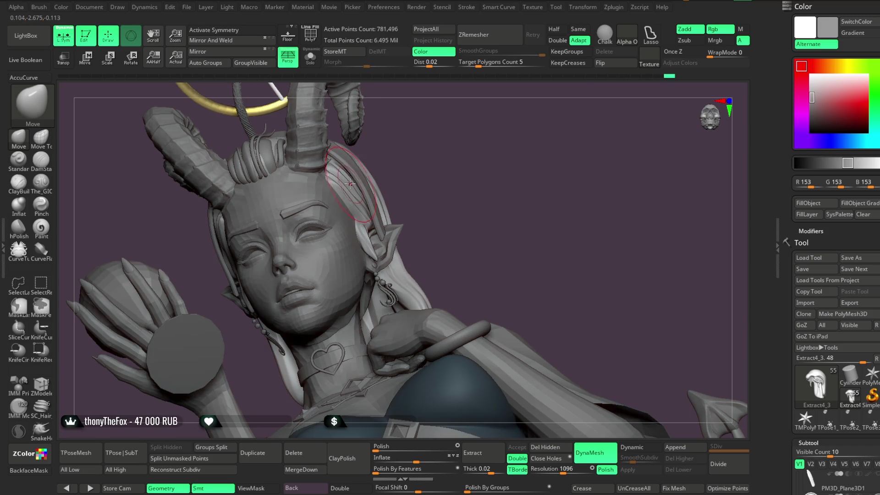
right_click_drag(349, 177, 353, 159)
mouse_move(345, 190)
right_mouse_down()
mouse_move(426, 157)
mouse_move(408, 157)
mouse_move(405, 174)
right_mouse_up()
key("space")
left_click_drag(409, 175, 402, 176)
mouse_move(402, 176)
right_mouse_down()
mouse_move(367, 196)
mouse_move(328, 189)
right_mouse_up()
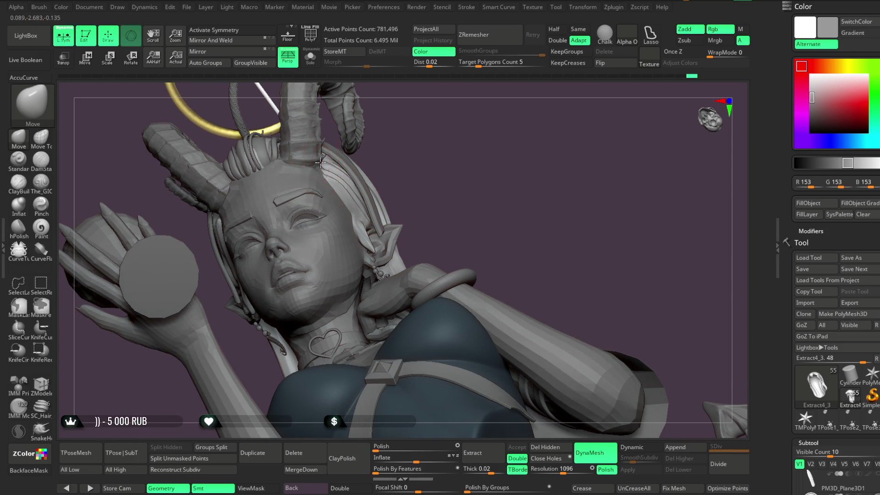
Orbit to side and low front views of the bust and make the brush much smaller.
mouse_move(424, 168)
right_mouse_down()
mouse_move(422, 159)
mouse_move(447, 147)
mouse_move(346, 203)
right_mouse_up()
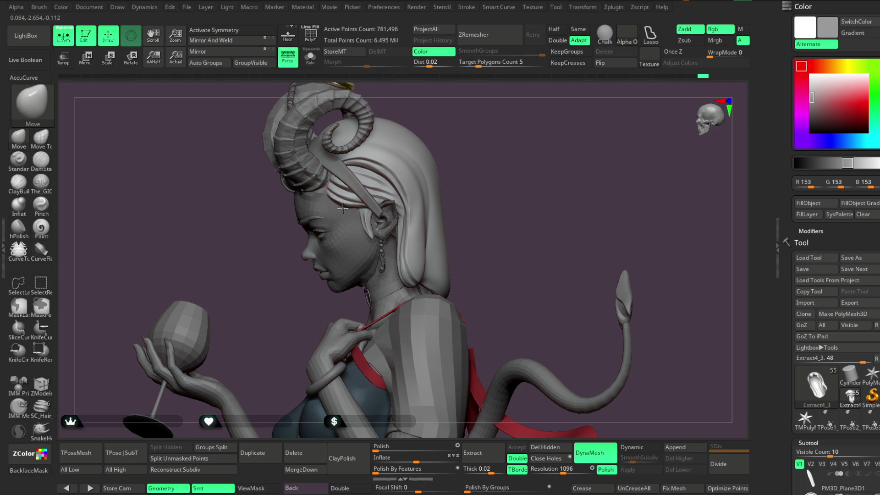
right_click_drag(460, 134, 349, 209)
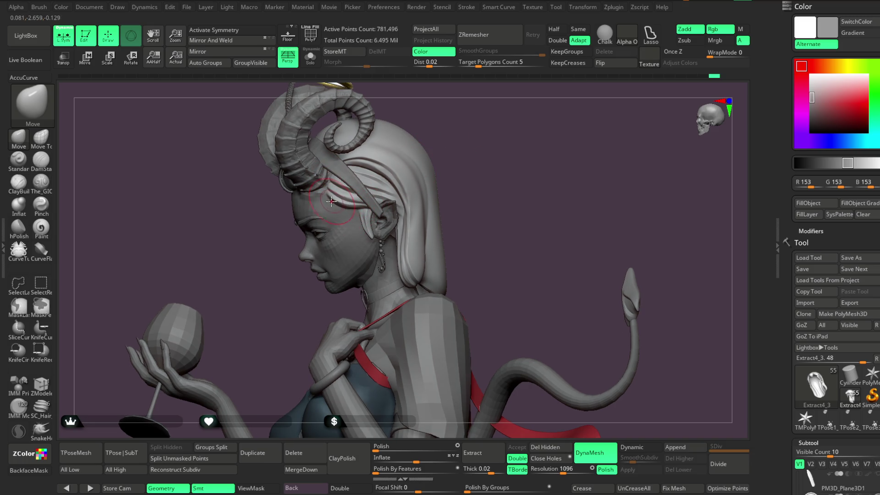
mouse_move(459, 125)
right_mouse_down()
mouse_move(455, 144)
mouse_move(450, 138)
mouse_move(441, 147)
mouse_move(466, 134)
mouse_move(417, 153)
mouse_move(448, 167)
mouse_move(320, 241)
right_mouse_up()
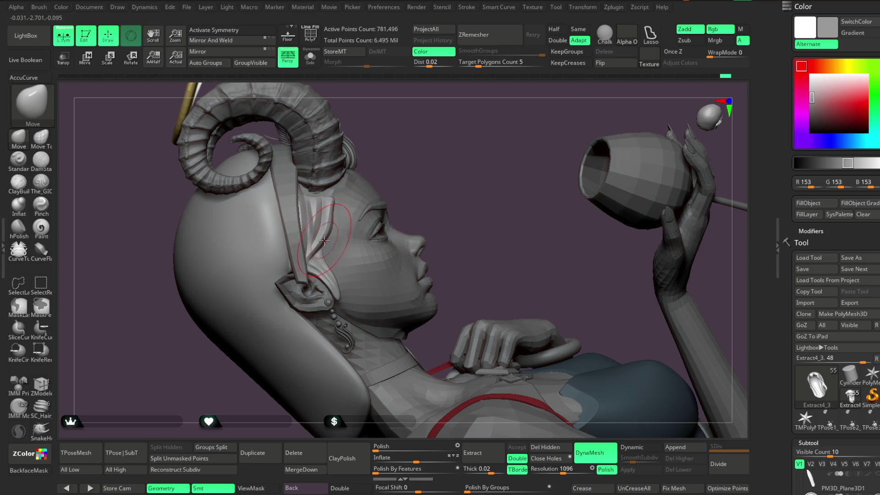
key("space")
left_click_drag(424, 198, 399, 198)
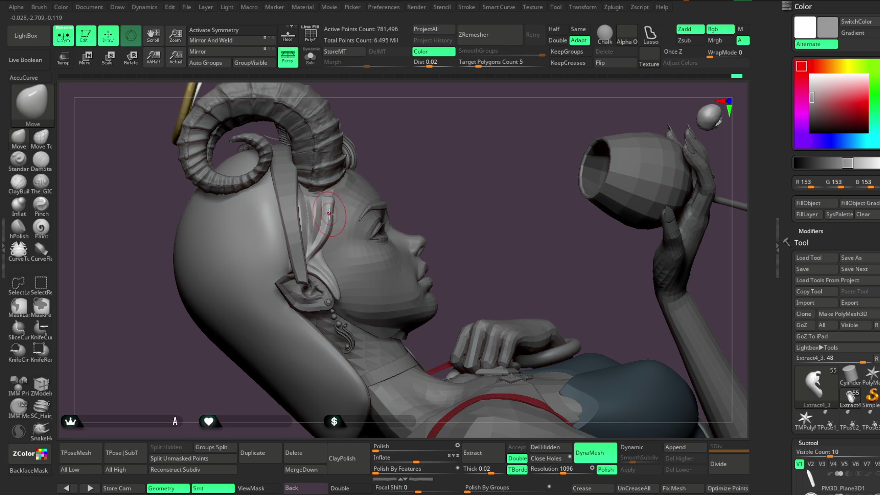
Reframe the bust in left profile and isolate the hair subtool with Solo.
mouse_move(421, 177)
right_mouse_down()
mouse_move(477, 126)
mouse_move(473, 161)
mouse_move(468, 140)
mouse_move(472, 157)
mouse_move(432, 153)
mouse_move(465, 148)
mouse_move(451, 186)
right_mouse_up()
key("space")
left_click_drag(452, 186, 453, 186)
mouse_move(454, 183)
right_mouse_down()
mouse_move(428, 144)
mouse_move(359, 135)
right_mouse_up()
left_click(310, 57)
mouse_move(336, 82)
right_mouse_down()
mouse_move(407, 176)
mouse_move(419, 142)
mouse_move(332, 171)
right_mouse_up()
Select The_GIO strand-carving brush and orbit around the isolated hair's sides and back.
left_click(41, 180)
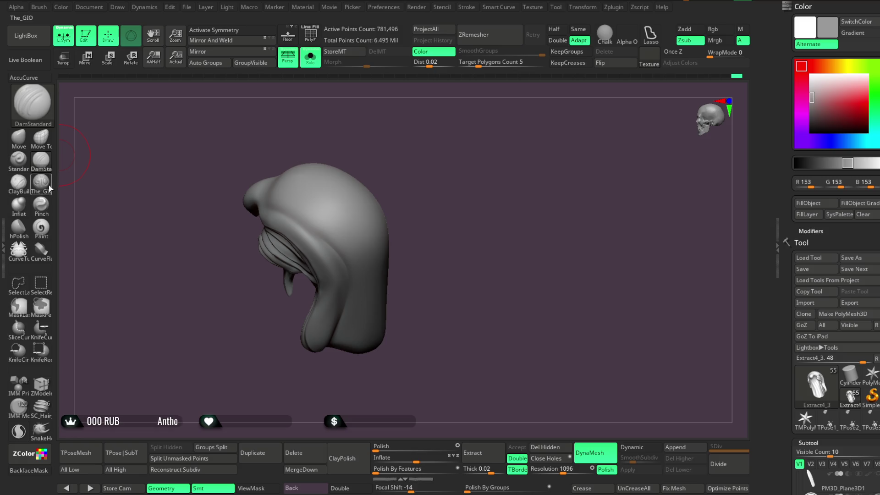
right_click_drag(365, 136, 306, 207)
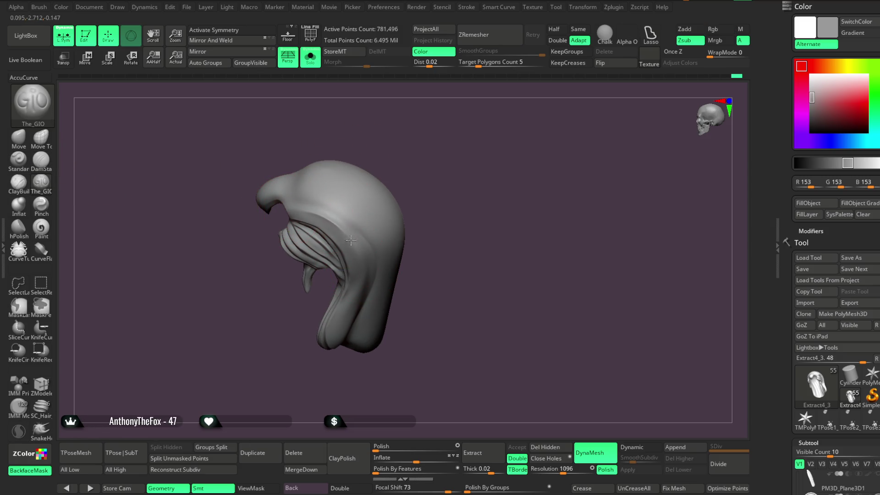
right_click_drag(387, 154, 292, 202)
mouse_move(378, 286)
right_mouse_down()
mouse_move(317, 188)
mouse_move(298, 197)
right_mouse_up()
mouse_move(411, 174)
right_mouse_down()
mouse_move(399, 147)
mouse_move(312, 203)
mouse_move(409, 153)
mouse_move(408, 126)
mouse_move(306, 168)
right_mouse_up()
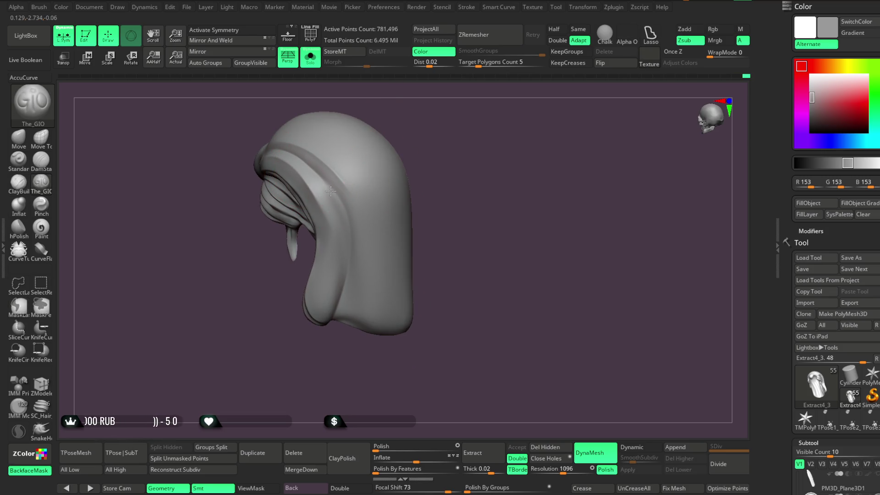
mouse_move(350, 258)
right_mouse_down()
mouse_move(417, 128)
mouse_move(334, 207)
right_mouse_up()
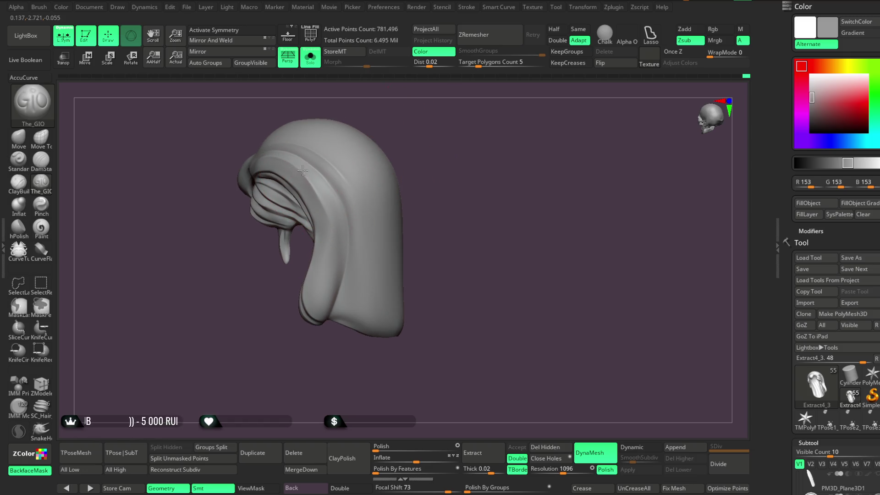
right_click_drag(405, 134, 343, 147)
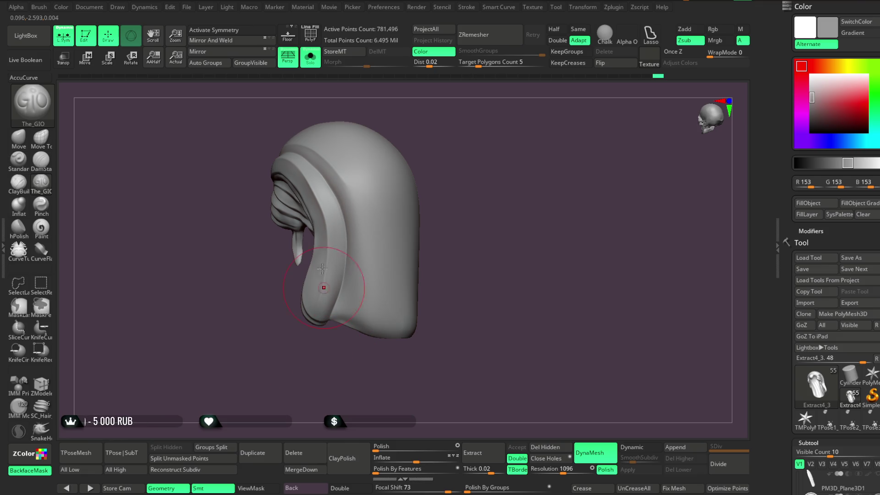
mouse_move(308, 355)
right_mouse_down()
mouse_move(423, 111)
mouse_move(344, 167)
right_mouse_up()
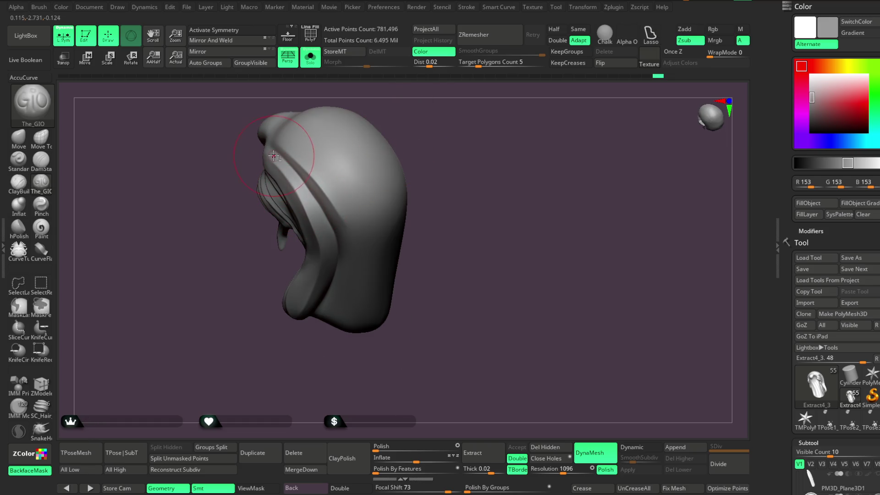
mouse_move(363, 226)
right_mouse_down()
mouse_move(438, 116)
mouse_move(420, 108)
right_mouse_up()
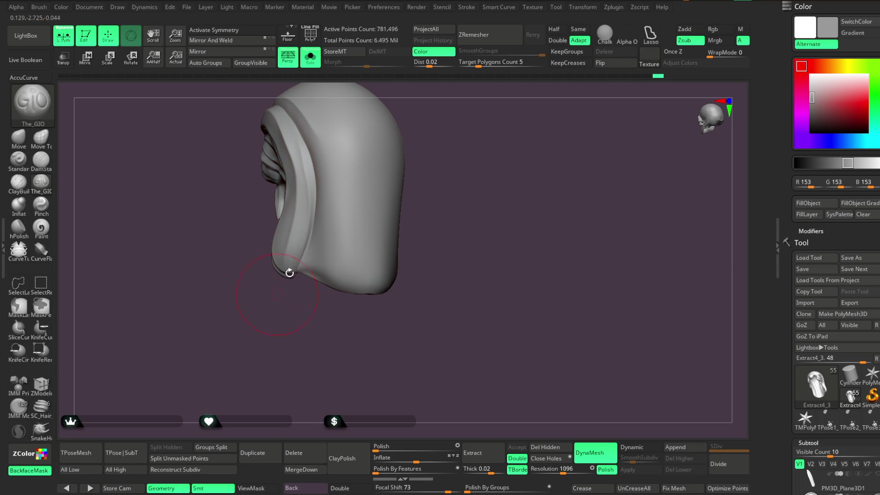
Step through the undo history to step 426, then orbit the hair to check the result.
key("ctrl+z")
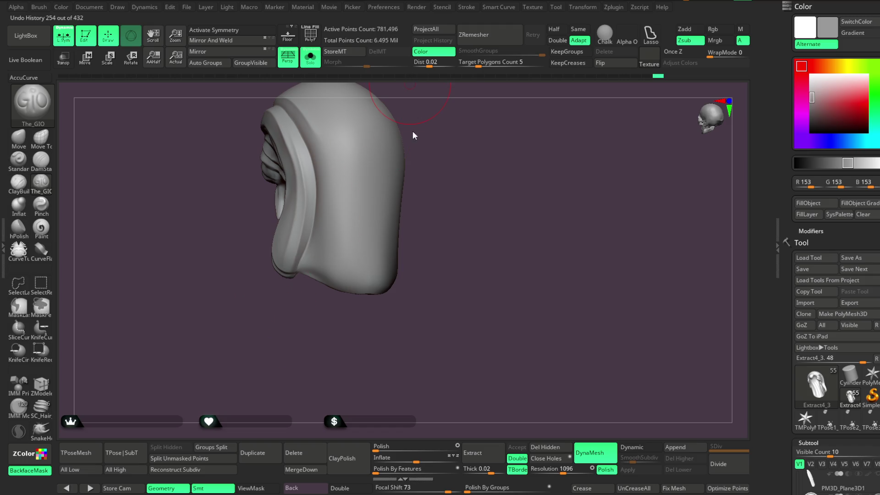
key("ctrl+shift+z")
key("ctrl+shift+z")
key("ctrl+shift+z")
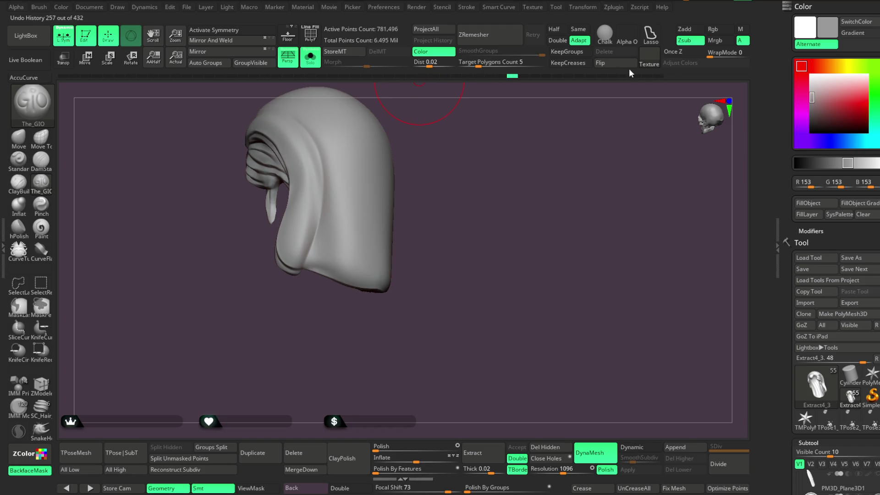
key("ctrl+shift+z")
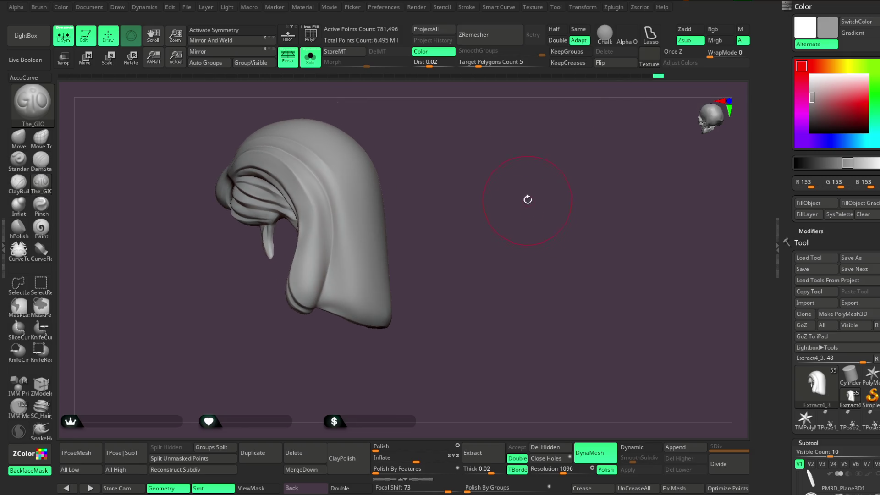
mouse_move(517, 201)
left_mouse_down()
mouse_move(500, 211)
mouse_move(514, 218)
mouse_move(485, 185)
mouse_move(320, 194)
left_mouse_up()
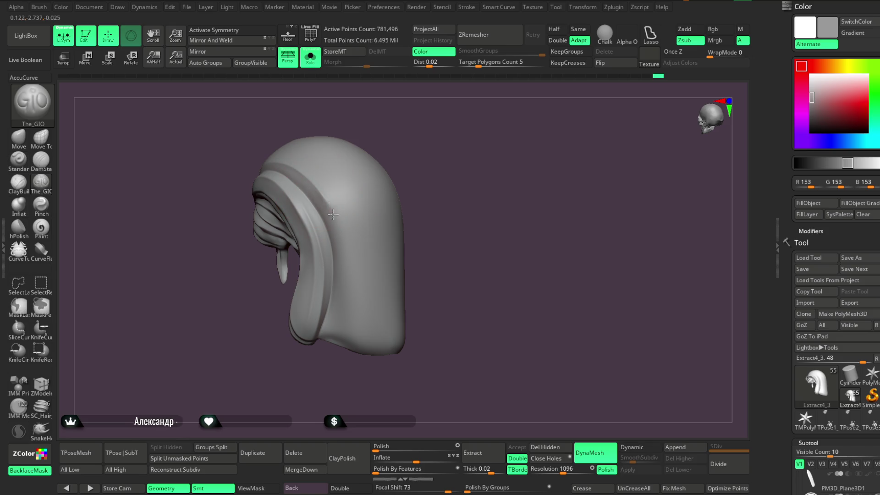
left_click_drag(436, 157, 335, 175)
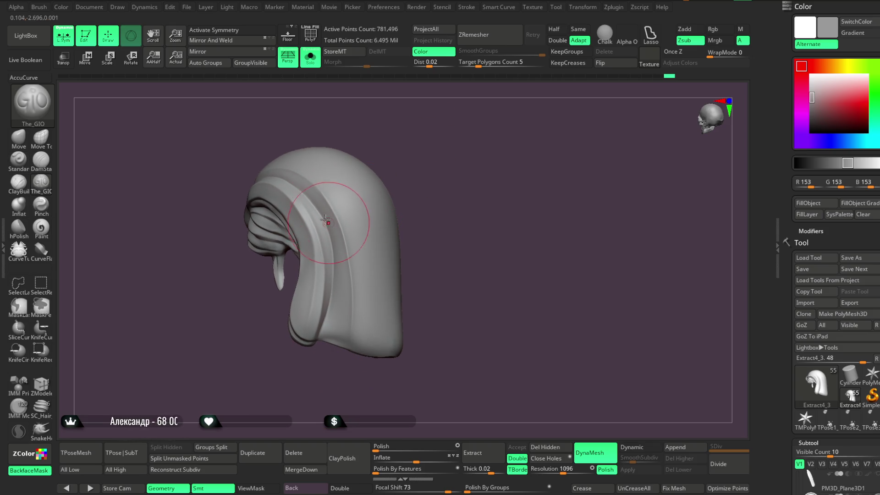
mouse_move(336, 248)
left_mouse_down()
mouse_move(364, 353)
mouse_move(383, 210)
mouse_move(426, 147)
mouse_move(440, 141)
left_mouse_up()
mouse_move(303, 357)
left_mouse_down()
mouse_move(430, 167)
mouse_move(421, 170)
mouse_move(434, 183)
mouse_move(471, 163)
mouse_move(434, 173)
mouse_move(442, 199)
mouse_move(450, 165)
mouse_move(419, 173)
mouse_move(348, 291)
left_mouse_up()
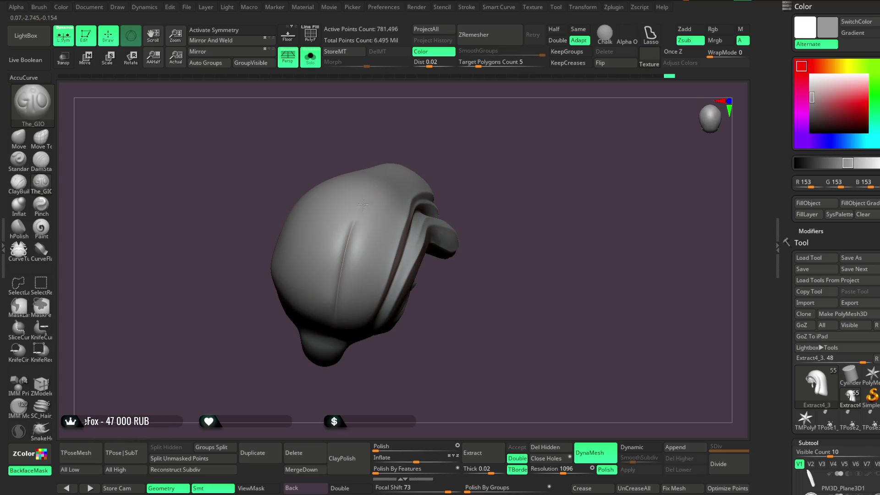
mouse_move(447, 142)
left_mouse_down()
mouse_move(434, 122)
mouse_move(350, 274)
left_mouse_up()
Toggle Solo between the full figure and the isolated hair, comparing front and top views.
left_click(311, 57)
left_click_drag(449, 163, 350, 275)
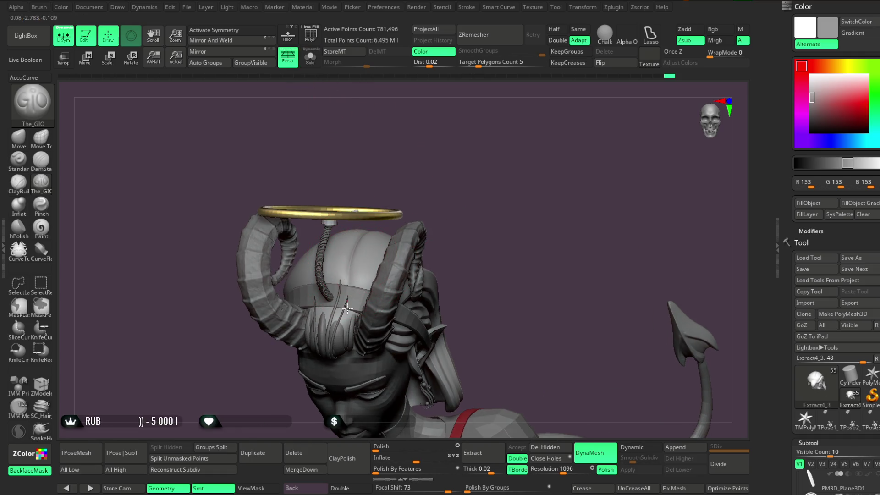
mouse_move(465, 178)
left_mouse_down()
mouse_move(468, 153)
mouse_move(471, 167)
mouse_move(478, 149)
left_mouse_up()
left_click(310, 57)
mouse_move(403, 187)
left_mouse_down()
mouse_move(424, 204)
mouse_move(440, 194)
mouse_move(411, 215)
left_mouse_up()
key("space")
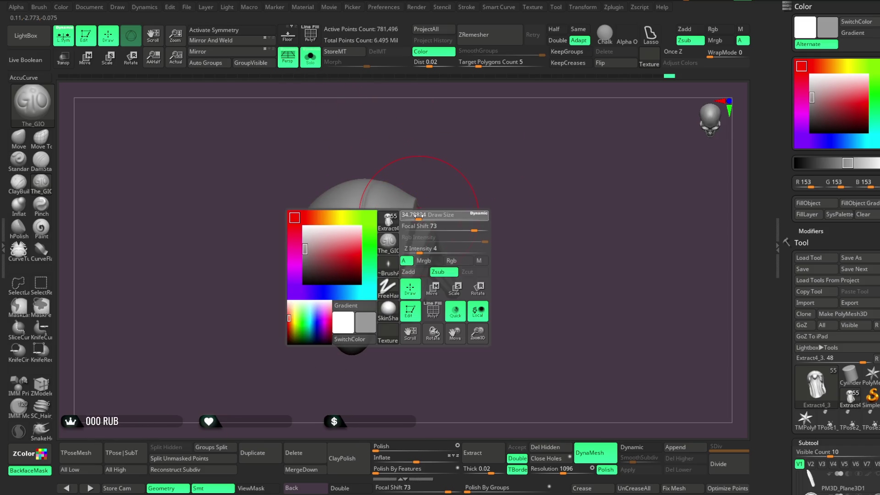
left_click_drag(432, 167, 365, 149)
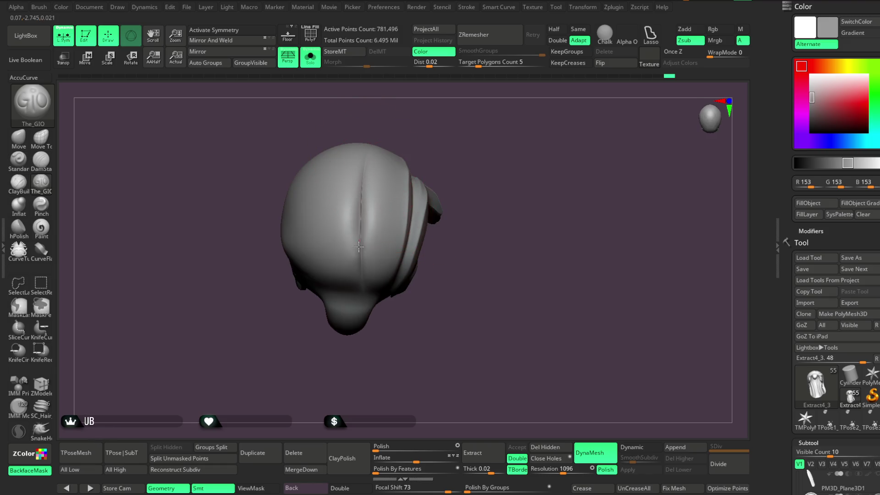
mouse_move(439, 192)
left_mouse_down()
mouse_move(438, 122)
mouse_move(434, 151)
mouse_move(424, 132)
mouse_move(469, 130)
mouse_move(471, 108)
mouse_move(471, 144)
mouse_move(349, 110)
left_mouse_up()
left_click(311, 57)
left_click(310, 57)
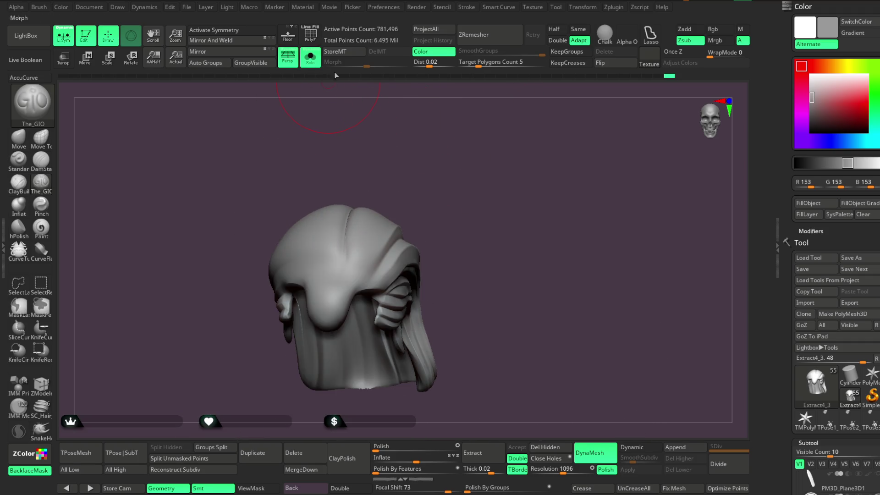
left_click_drag(468, 129, 362, 273)
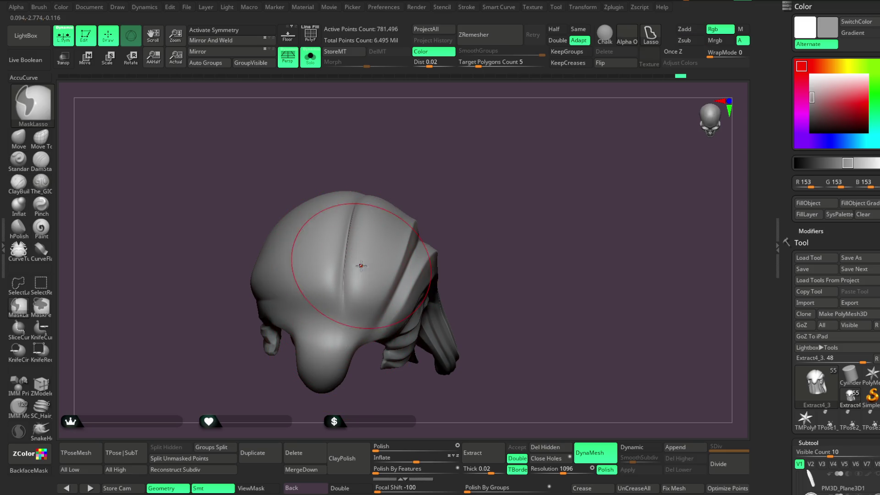
Inspect the isolated hair's top, back strands and crown against the full figure's face.
key("ctrl")
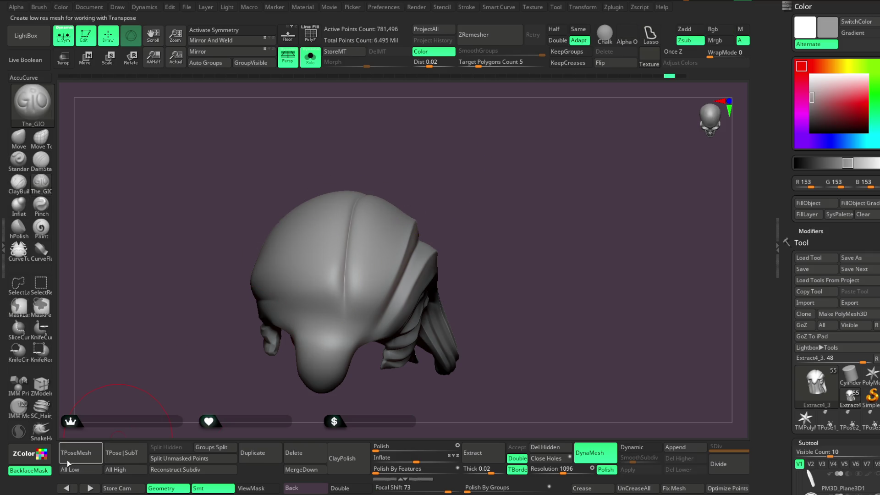
mouse_move(427, 172)
left_mouse_down()
mouse_move(428, 163)
mouse_move(349, 143)
left_mouse_up()
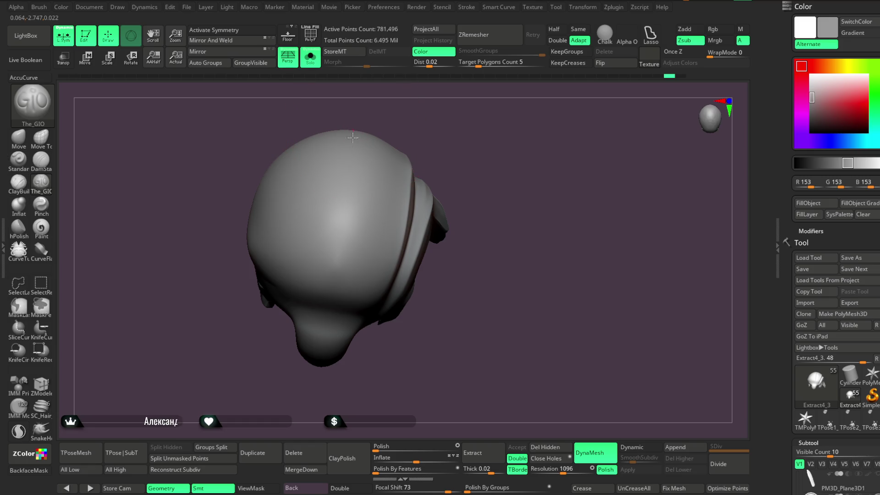
mouse_move(433, 94)
left_mouse_down()
mouse_move(448, 161)
mouse_move(455, 145)
mouse_move(449, 133)
mouse_move(373, 296)
left_mouse_up()
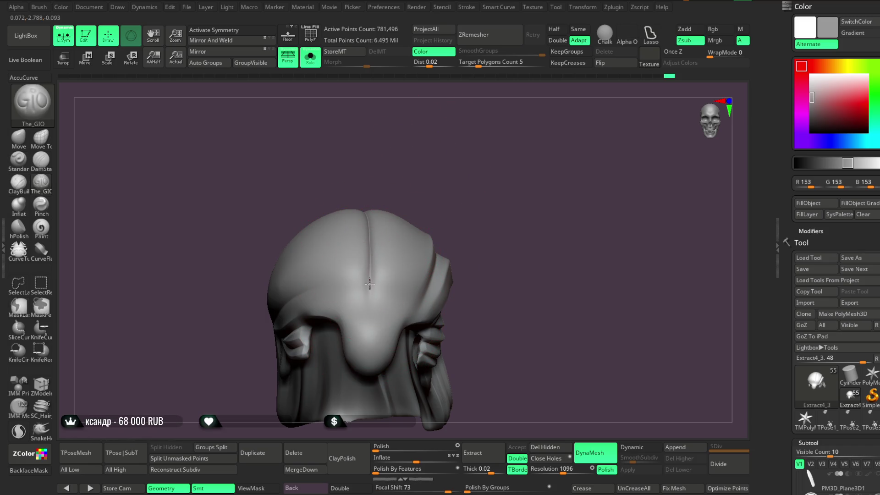
mouse_move(373, 177)
left_mouse_down()
mouse_move(430, 163)
mouse_move(376, 317)
left_mouse_up()
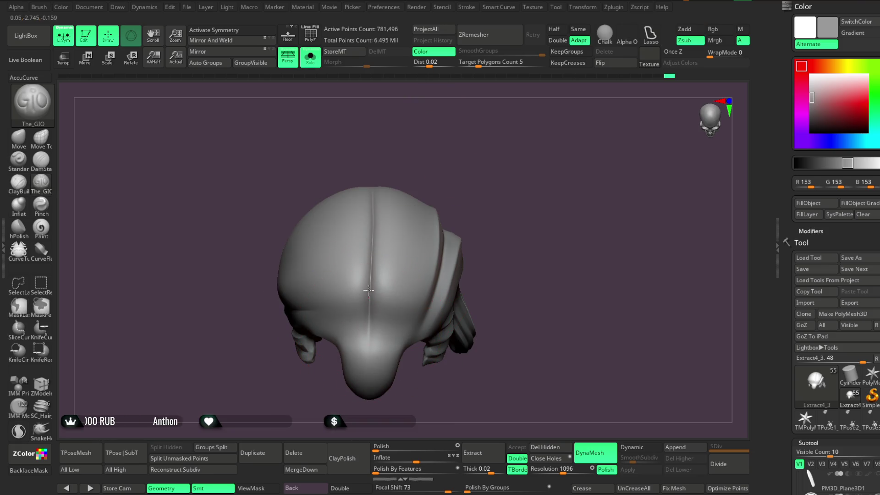
left_click_drag(380, 107, 387, 101)
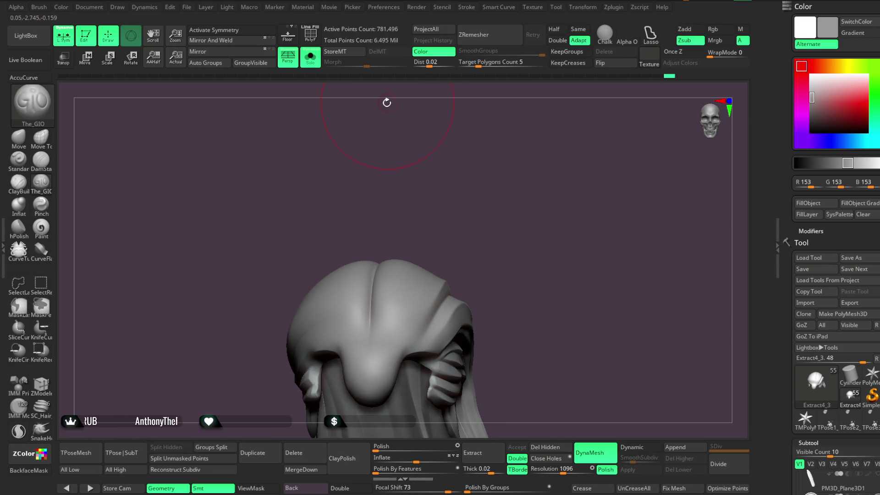
left_click(310, 58)
mouse_move(538, 155)
left_mouse_down()
mouse_move(526, 177)
mouse_move(530, 159)
left_mouse_up()
left_click(310, 57)
mouse_move(504, 206)
left_mouse_down()
mouse_move(463, 229)
mouse_move(471, 193)
mouse_move(374, 197)
left_mouse_up()
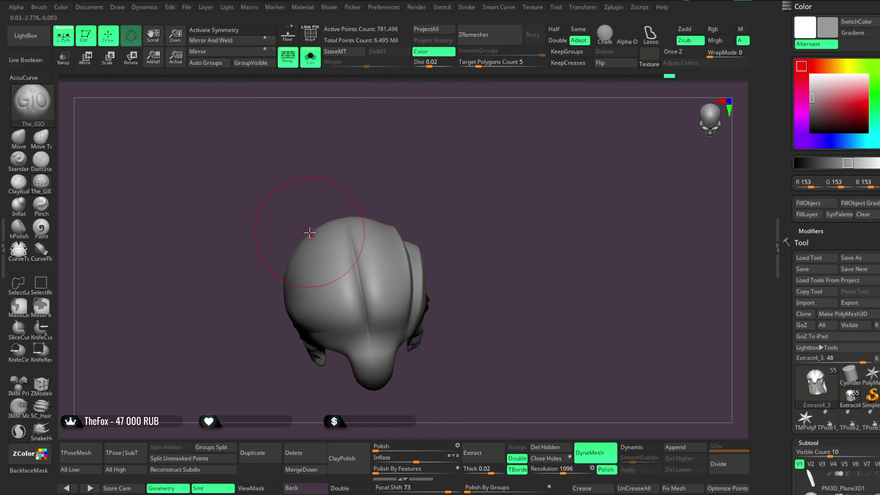
Carve a strand groove into the hair crown, check it side-on, then turn Solo off.
left_click_drag(380, 264, 375, 327)
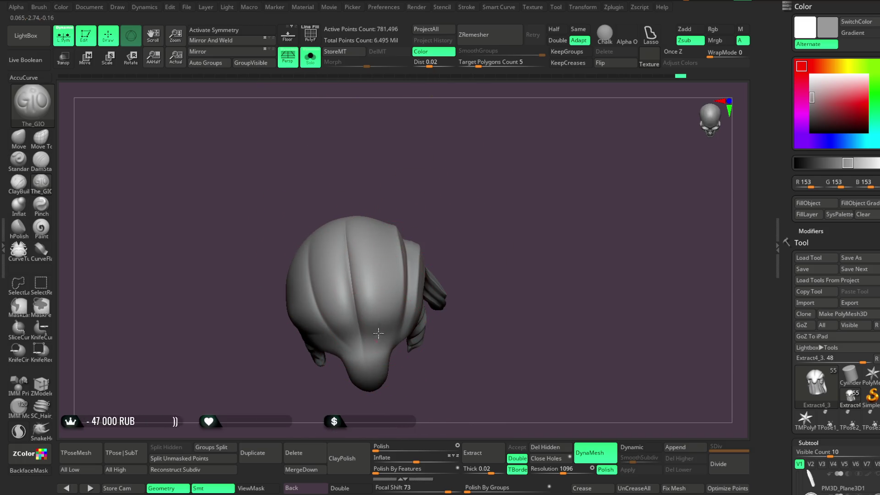
mouse_move(379, 213)
left_mouse_down()
mouse_move(414, 157)
mouse_move(434, 212)
mouse_move(457, 157)
mouse_move(435, 187)
mouse_move(454, 211)
mouse_move(451, 228)
left_mouse_up()
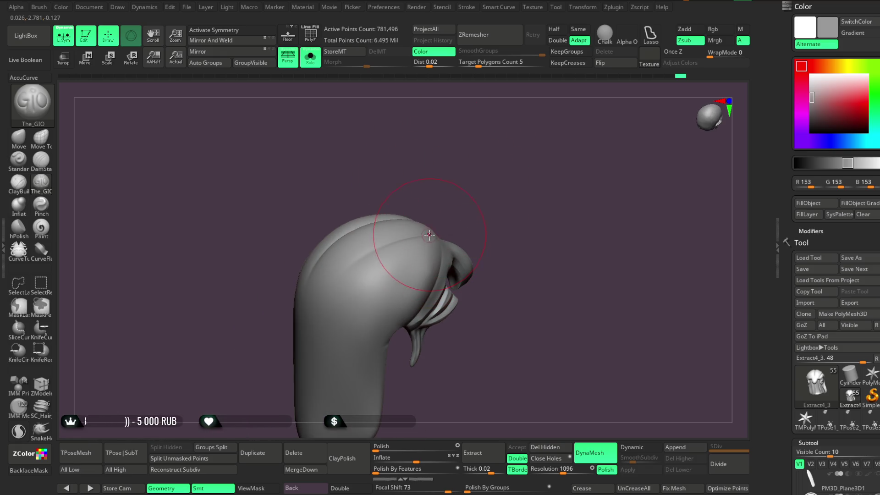
mouse_move(463, 199)
left_mouse_down()
mouse_move(457, 161)
mouse_move(452, 198)
mouse_move(471, 161)
left_mouse_up()
key("space")
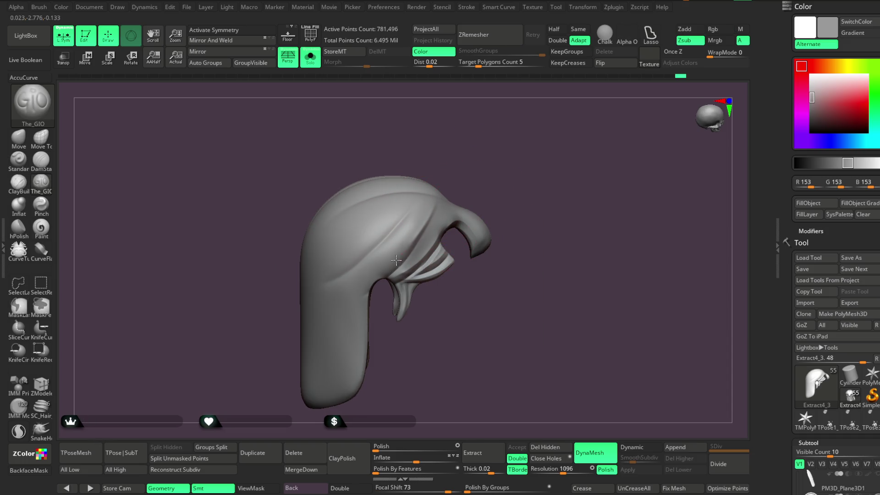
left_click_drag(459, 192, 479, 178)
left_click(310, 64)
mouse_move(542, 186)
left_mouse_down()
mouse_move(536, 171)
mouse_move(559, 178)
mouse_move(413, 273)
left_mouse_up()
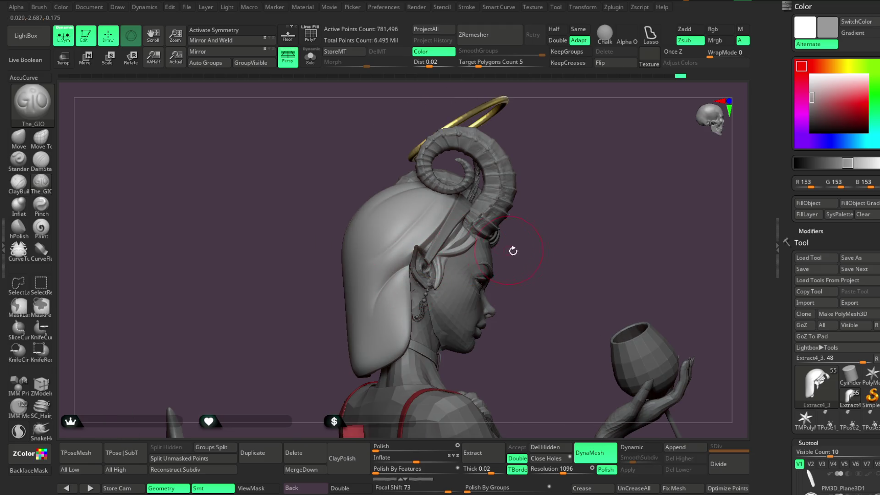
Isolate the hair subtool and rotate it to inspect its front and top.
left_click_drag(509, 249, 408, 258)
key("ctrl+shift+s")
mouse_move(365, 344)
left_mouse_down()
mouse_move(481, 318)
mouse_move(383, 278)
left_mouse_up()
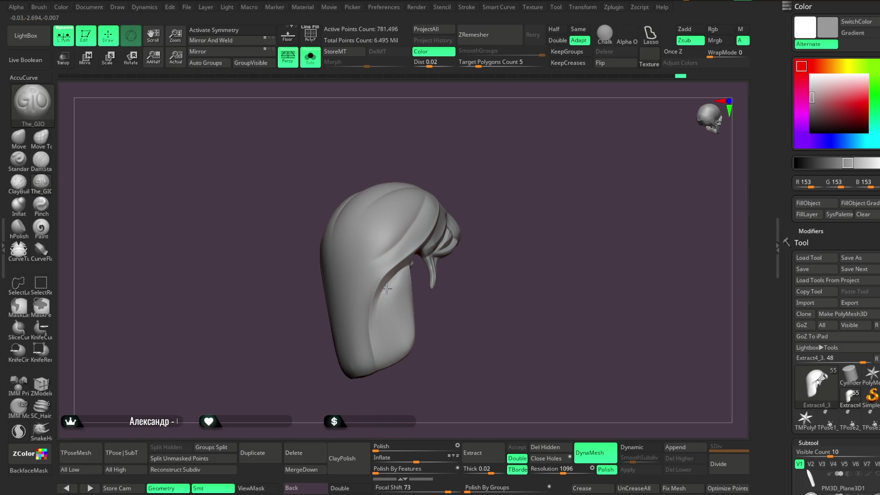
mouse_move(402, 412)
left_mouse_down()
mouse_move(444, 296)
mouse_move(507, 271)
mouse_move(406, 276)
left_mouse_up()
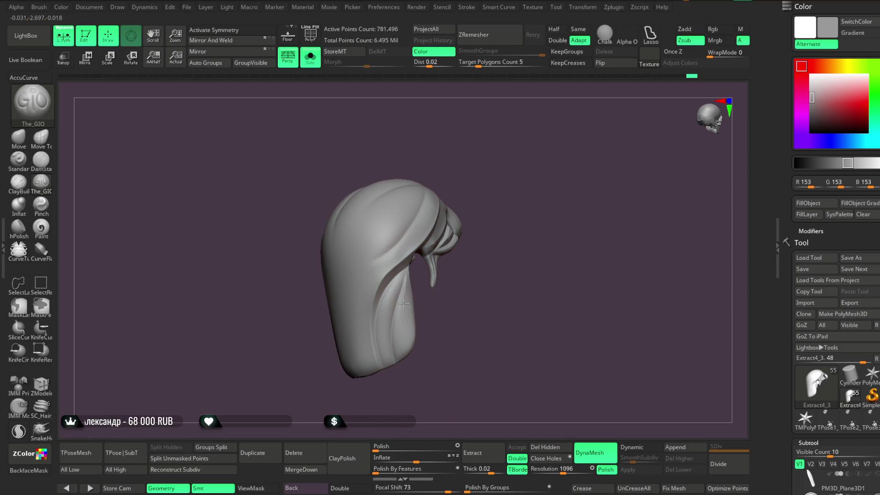
mouse_move(449, 309)
left_mouse_down()
mouse_move(483, 230)
mouse_move(470, 252)
mouse_move(463, 239)
mouse_move(469, 252)
mouse_move(456, 171)
mouse_move(284, 257)
mouse_move(381, 345)
mouse_move(347, 222)
mouse_move(387, 344)
mouse_move(336, 239)
left_mouse_up()
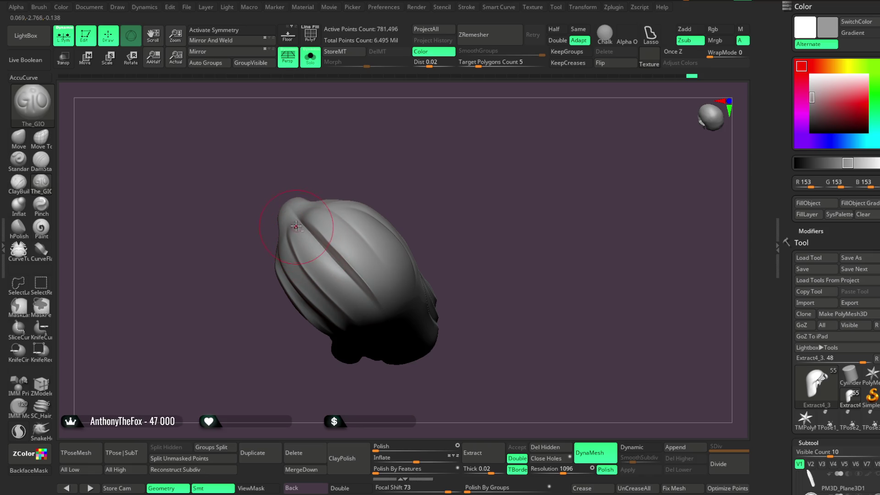
left_click_drag(382, 325, 380, 203)
mouse_move(350, 255)
left_mouse_down()
mouse_move(399, 177)
mouse_move(310, 207)
left_mouse_up()
mouse_move(396, 336)
left_mouse_down()
mouse_move(379, 188)
mouse_move(367, 183)
mouse_move(320, 221)
left_mouse_up()
mouse_move(411, 323)
left_mouse_down()
mouse_move(413, 186)
mouse_move(352, 233)
left_mouse_up()
Carve more flowing strand grooves across the hair's top and crown.
key("space")
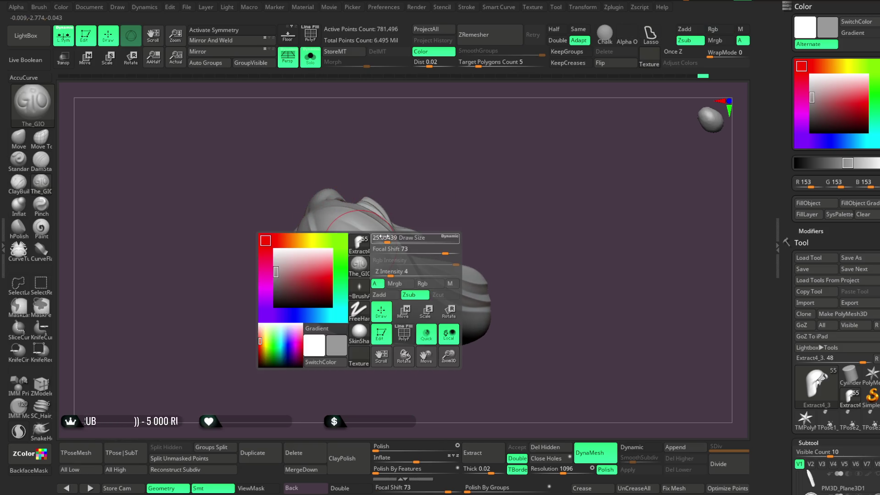
mouse_move(414, 330)
left_mouse_down()
mouse_move(420, 188)
mouse_move(328, 232)
left_mouse_up()
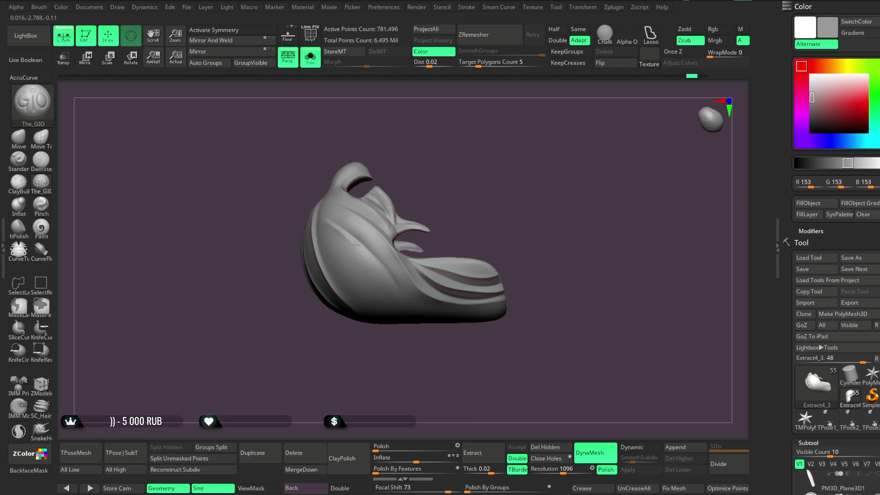
left_click_drag(390, 296, 411, 190)
left_click_drag(403, 284, 440, 133)
left_click_drag(430, 143, 403, 216)
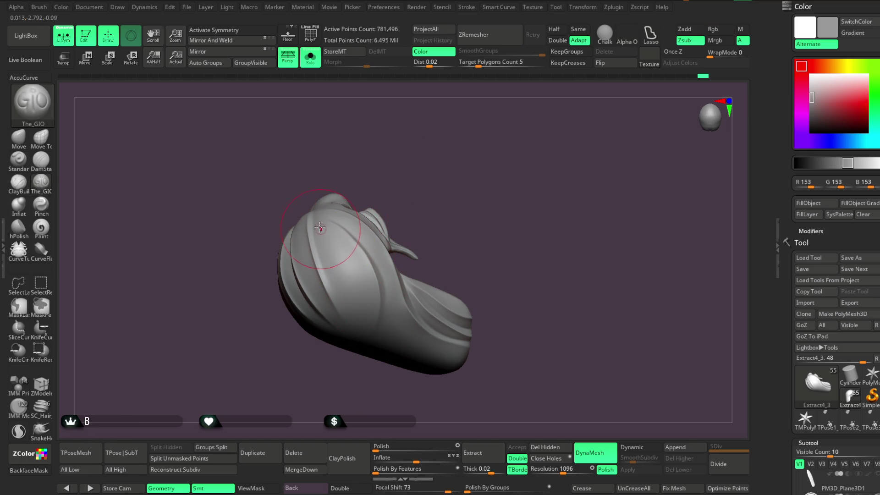
mouse_move(415, 151)
left_mouse_down()
mouse_move(420, 141)
mouse_move(422, 173)
mouse_move(467, 139)
mouse_move(433, 157)
mouse_move(434, 171)
mouse_move(428, 151)
mouse_move(419, 155)
left_mouse_up()
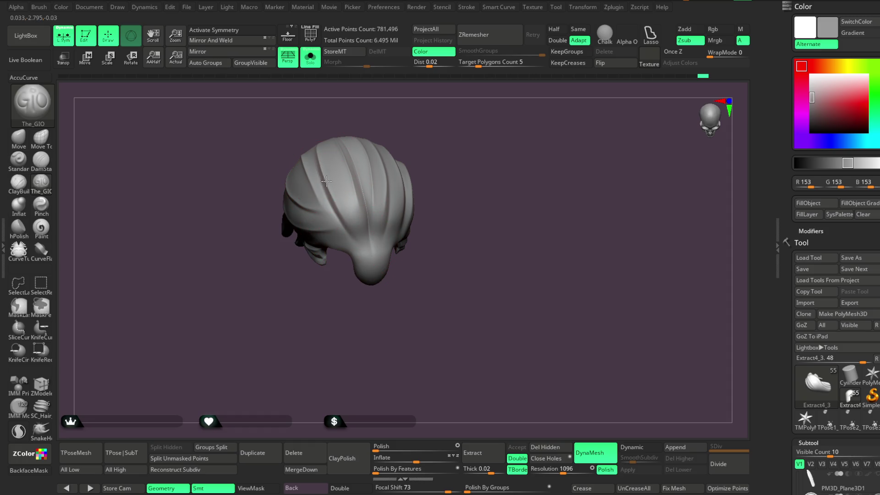
left_click_drag(415, 137, 412, 121)
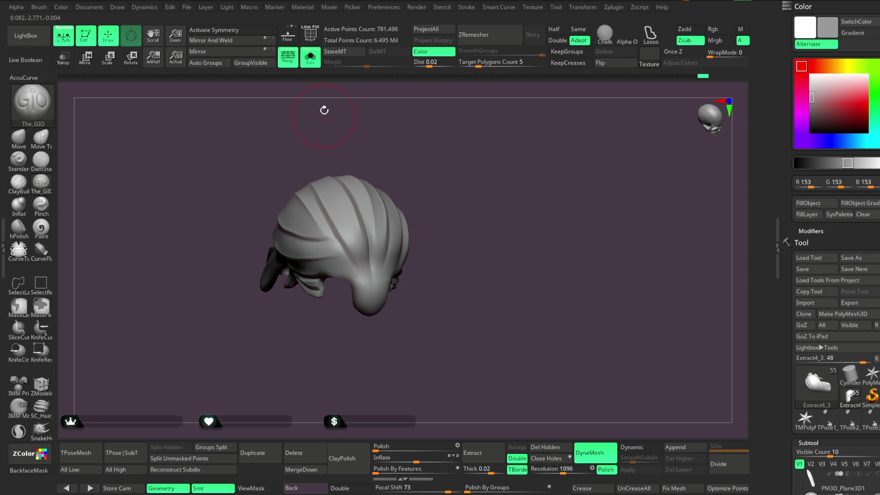
Compare with the full character in profile and front, then isolate the hair again.
left_click(311, 57)
mouse_move(531, 164)
left_mouse_down()
mouse_move(520, 147)
mouse_move(532, 179)
mouse_move(424, 214)
mouse_move(455, 201)
mouse_move(472, 179)
mouse_move(422, 223)
left_mouse_up()
mouse_move(385, 245)
left_mouse_down()
mouse_move(419, 191)
mouse_move(483, 124)
mouse_move(459, 139)
mouse_move(474, 159)
mouse_move(471, 147)
mouse_move(450, 163)
mouse_move(458, 187)
mouse_move(440, 183)
mouse_move(477, 191)
mouse_move(474, 205)
mouse_move(489, 178)
mouse_move(319, 79)
left_mouse_up()
left_click(310, 57)
mouse_move(424, 146)
left_mouse_down()
mouse_move(481, 242)
mouse_move(434, 167)
mouse_move(456, 197)
left_mouse_up()
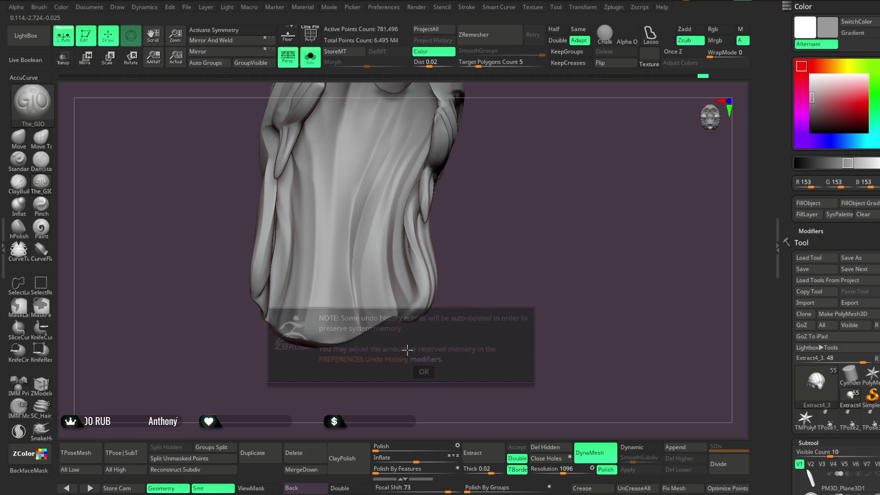
Dismiss the undo memory notice, work over the hair's back, and show the whole character.
left_click(421, 371)
mouse_move(436, 359)
left_mouse_down()
mouse_move(406, 268)
mouse_move(507, 199)
mouse_move(414, 132)
left_mouse_up()
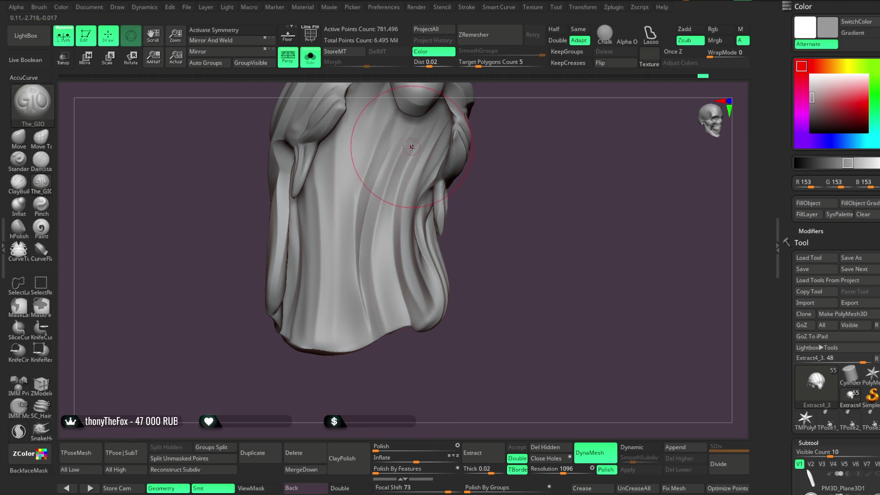
left_click_drag(431, 373, 346, 273)
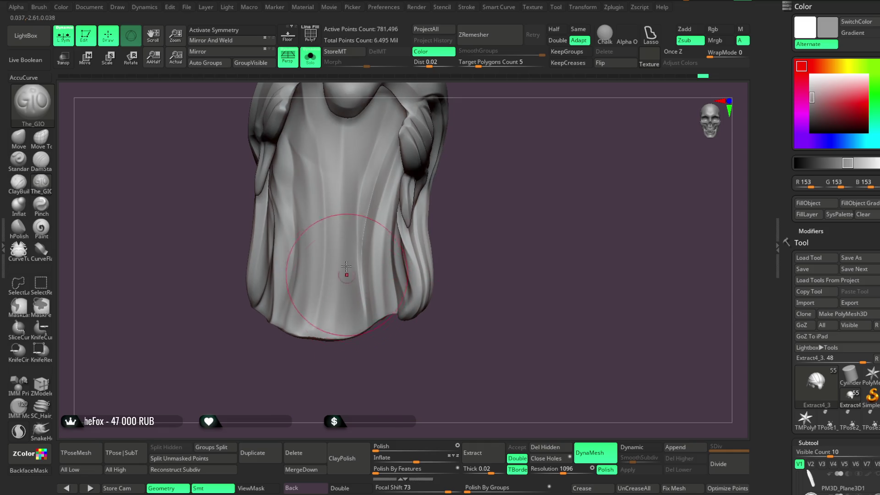
left_click_drag(333, 375, 305, 292)
mouse_move(307, 248)
left_mouse_down()
mouse_move(314, 318)
mouse_move(446, 252)
mouse_move(409, 186)
left_mouse_up()
left_click(314, 64)
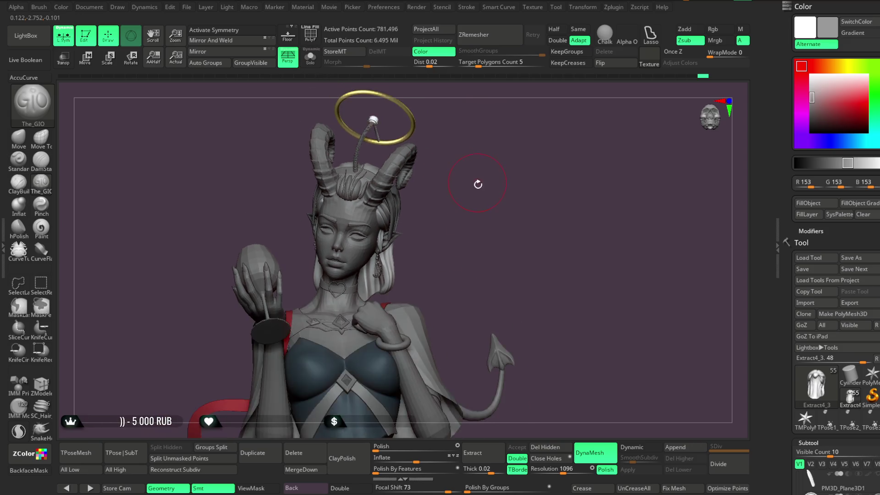
Switch to the Move brush with X symmetry and a larger Draw Size.
mouse_move(474, 207)
left_mouse_down()
mouse_move(476, 195)
mouse_move(499, 202)
mouse_move(459, 206)
mouse_move(449, 198)
mouse_move(455, 175)
mouse_move(460, 200)
mouse_move(504, 232)
mouse_move(499, 204)
mouse_move(184, 205)
left_mouse_up()
key("b")
key("m")
key("v")
key("x")
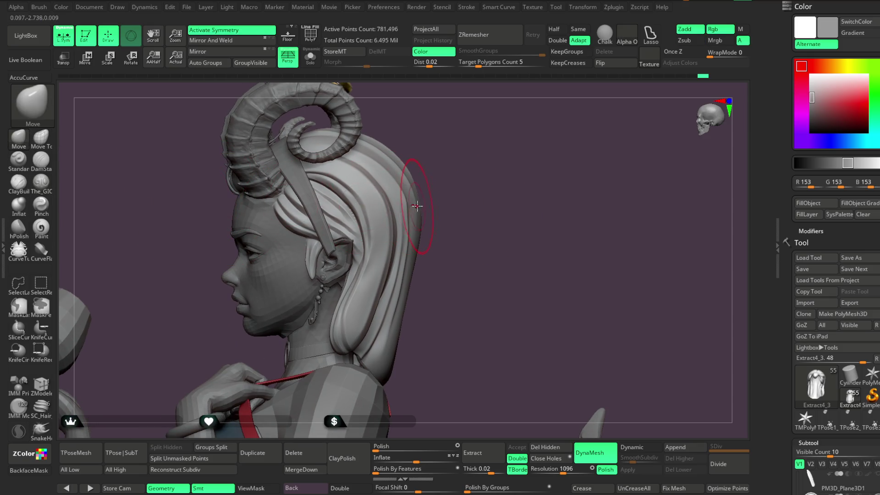
key("space")
left_click_drag(439, 193, 413, 177)
Push the back of the hair into a smoother, fuller silhouette around the head.
mouse_move(367, 257)
left_mouse_down()
mouse_move(346, 277)
mouse_move(430, 255)
mouse_move(442, 177)
left_mouse_up()
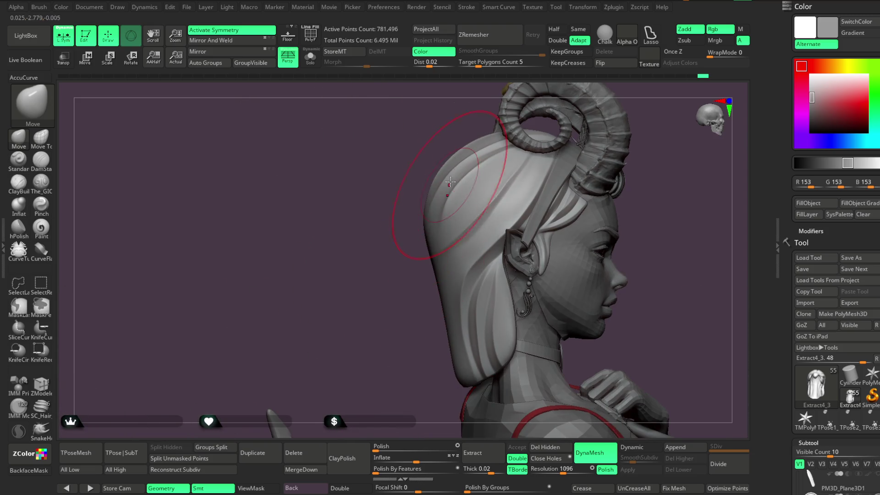
mouse_move(426, 228)
left_mouse_down()
mouse_move(372, 281)
mouse_move(397, 259)
left_mouse_up()
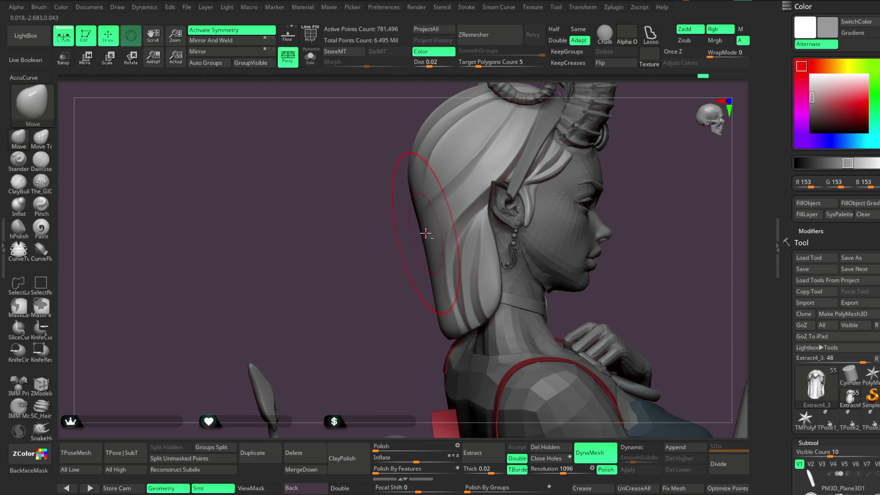
mouse_move(395, 292)
left_mouse_down()
mouse_move(389, 287)
mouse_move(475, 249)
mouse_move(510, 223)
left_mouse_up()
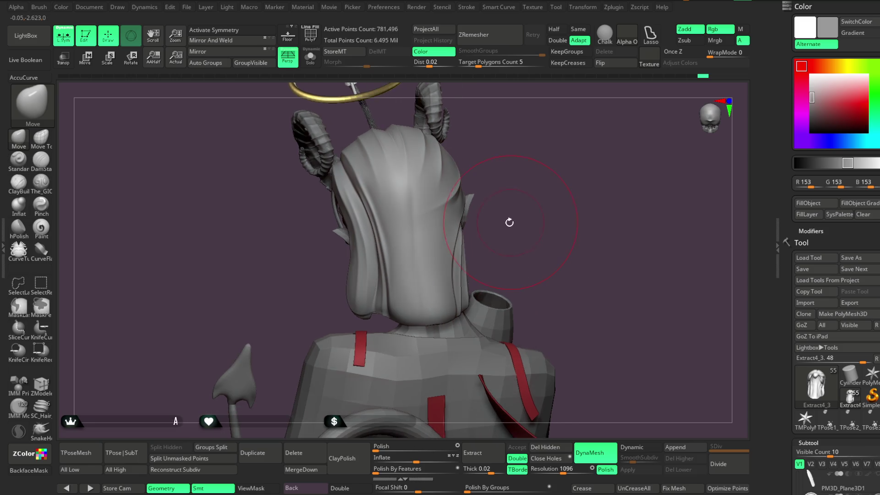
mouse_move(359, 297)
left_mouse_down()
mouse_move(424, 268)
mouse_move(358, 287)
left_mouse_up()
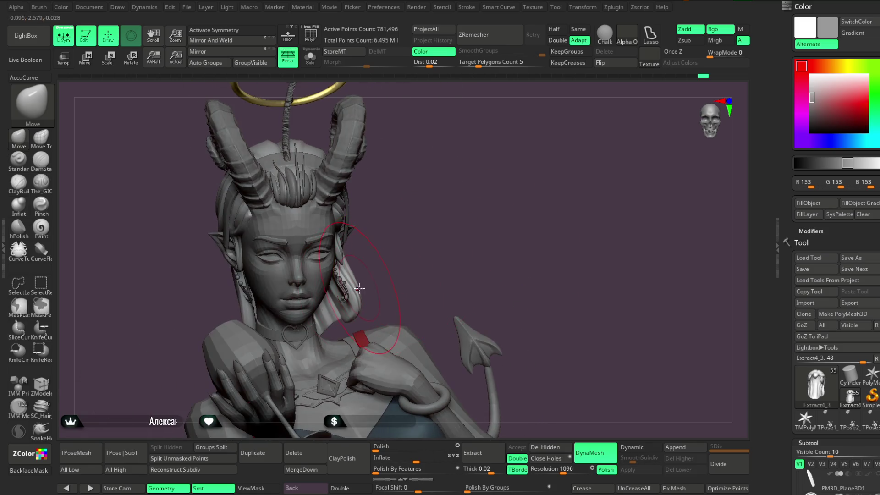
mouse_move(411, 243)
left_mouse_down()
mouse_move(438, 216)
mouse_move(389, 248)
mouse_move(477, 202)
mouse_move(495, 225)
mouse_move(470, 185)
left_mouse_up()
key("space")
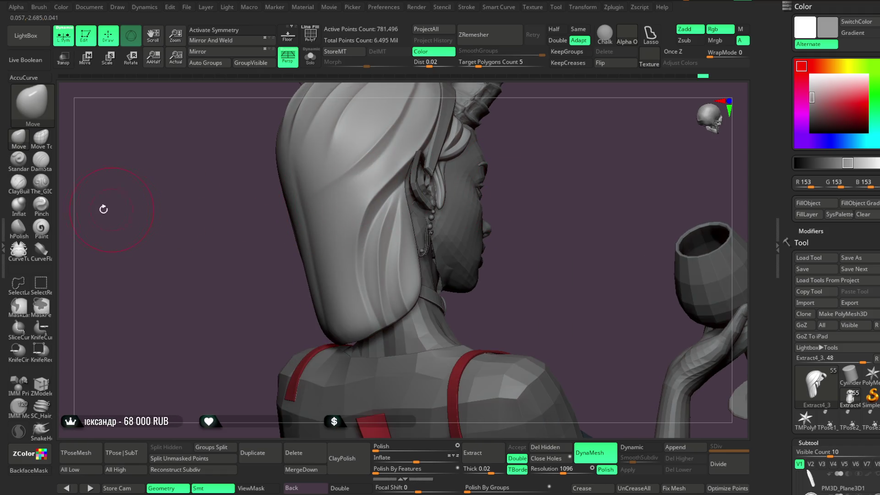
left_click(44, 189)
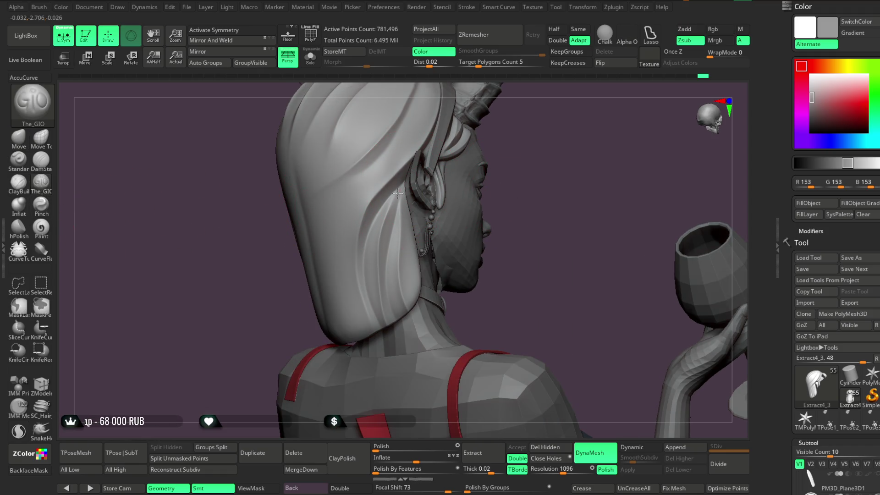
Orbit around the head to inspect the hair side locks near the ear and face profile.
mouse_move(385, 274)
left_mouse_down()
mouse_move(466, 183)
mouse_move(398, 199)
left_mouse_up()
key("space")
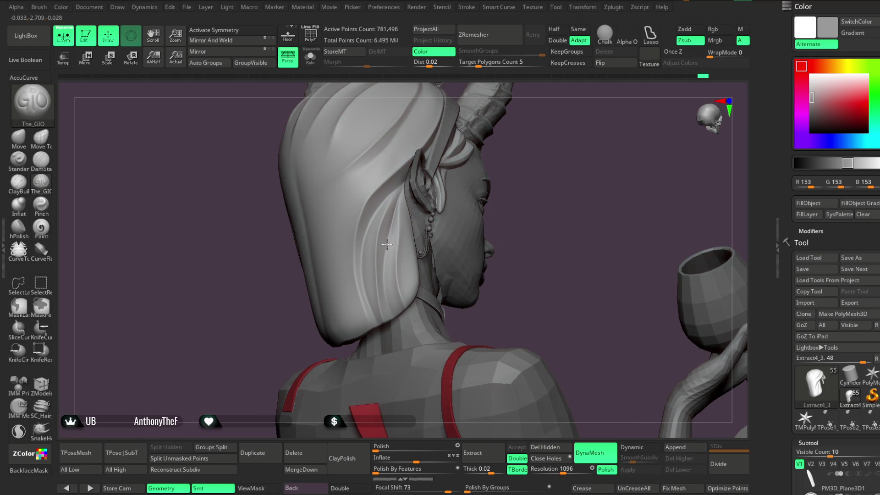
mouse_move(511, 214)
left_mouse_down()
mouse_move(507, 200)
mouse_move(408, 181)
left_mouse_up()
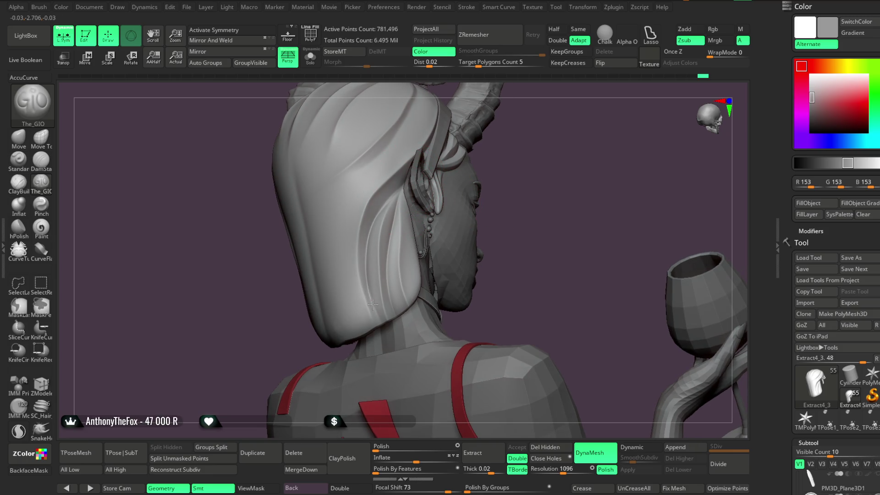
left_click_drag(476, 236, 412, 227)
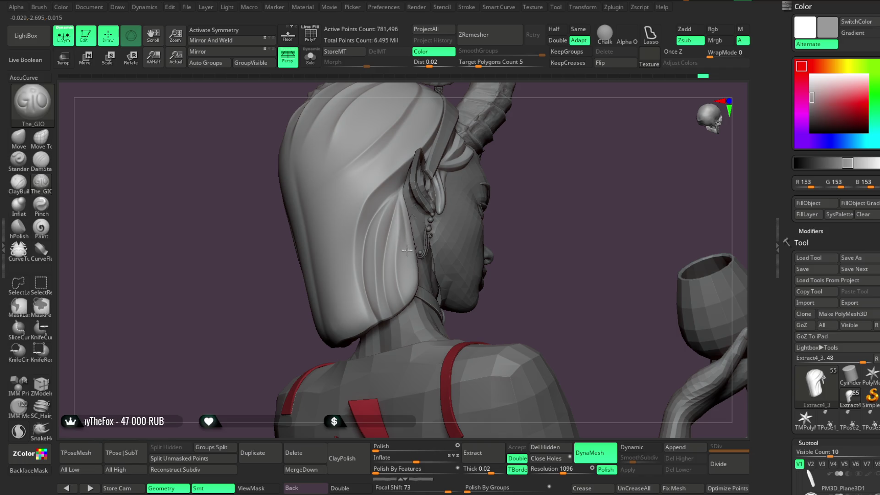
mouse_move(455, 293)
left_mouse_down()
mouse_move(520, 173)
mouse_move(411, 229)
left_mouse_up()
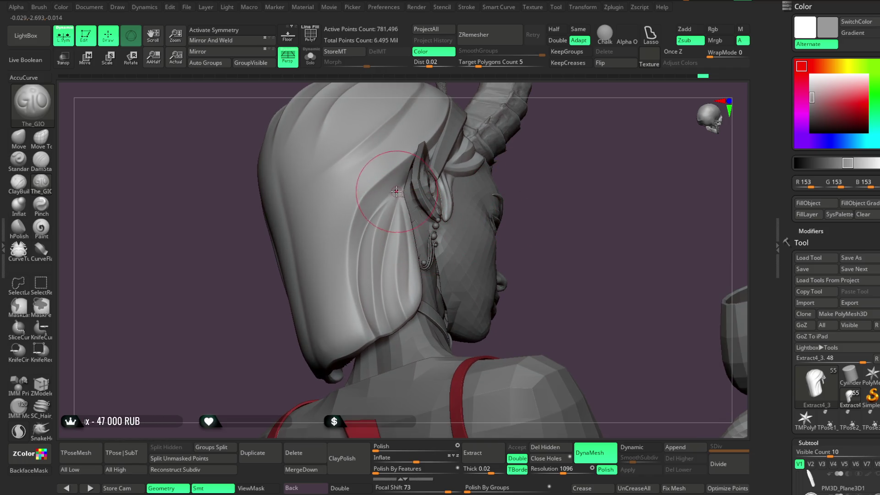
left_click_drag(434, 341, 482, 195)
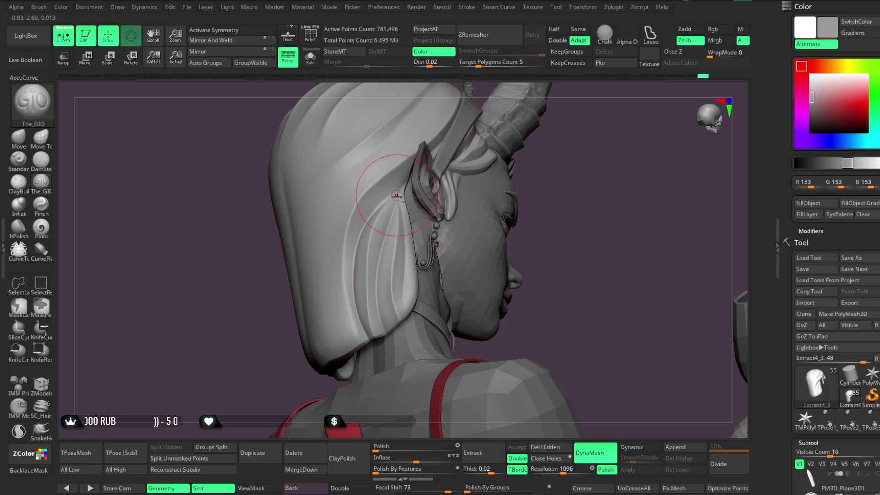
mouse_move(418, 298)
left_mouse_down()
mouse_move(546, 197)
mouse_move(544, 183)
mouse_move(411, 156)
left_mouse_up()
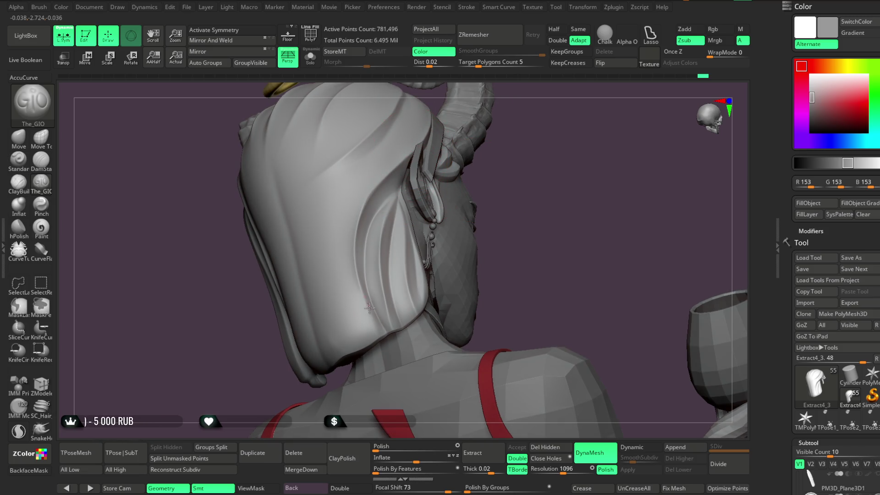
mouse_move(515, 218)
left_mouse_down()
mouse_move(395, 184)
mouse_move(411, 168)
left_mouse_up()
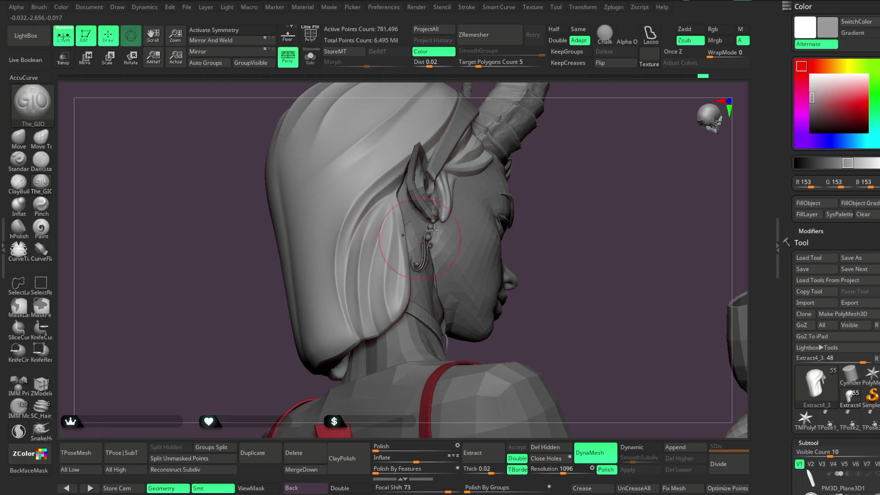
Shrink the brush Draw Size and isolate the hair subtool with Solo.
key("space")
left_click_drag(420, 187, 407, 187)
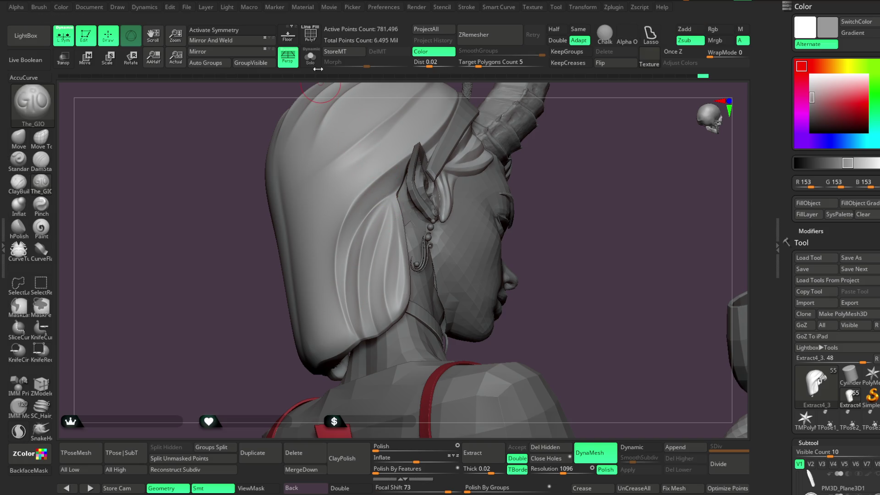
left_click(310, 56)
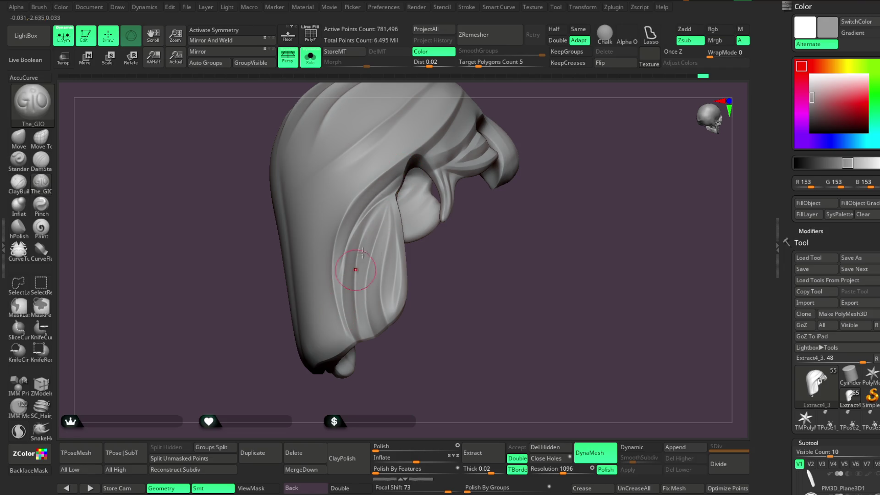
Orbit around the full character, then isolate the hair again for a top-down view.
mouse_move(366, 292)
left_mouse_down()
mouse_move(411, 326)
mouse_move(384, 203)
left_mouse_up()
left_click(311, 64)
mouse_move(515, 206)
left_mouse_down()
mouse_move(507, 196)
mouse_move(538, 158)
mouse_move(515, 161)
mouse_move(542, 125)
mouse_move(508, 189)
mouse_move(530, 136)
mouse_move(513, 171)
mouse_move(521, 212)
mouse_move(526, 206)
mouse_move(509, 258)
mouse_move(513, 216)
mouse_move(546, 182)
left_mouse_up()
left_click_drag(585, 134, 552, 177)
left_click(310, 57)
mouse_move(476, 110)
left_mouse_down()
mouse_move(487, 173)
mouse_move(351, 289)
left_mouse_up()
Inspect the isolated hair's grooves from top-down, frontal and three-quarter angles.
key("space")
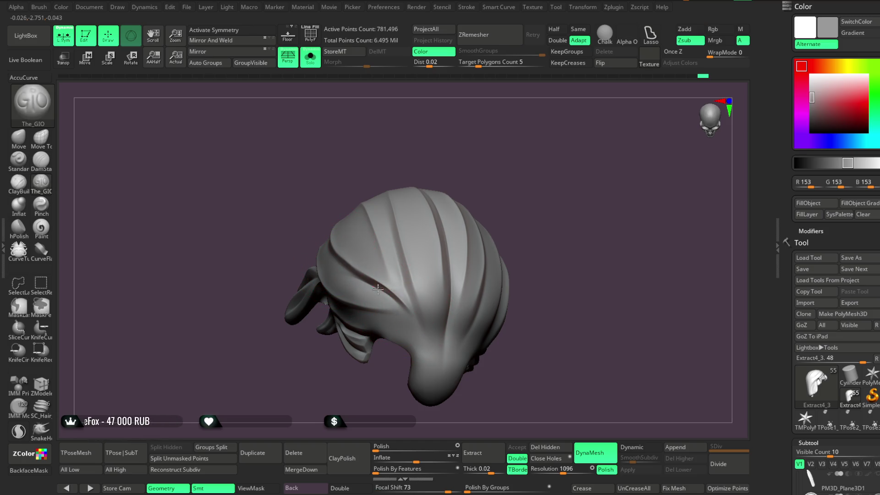
right_click_drag(393, 301, 420, 236)
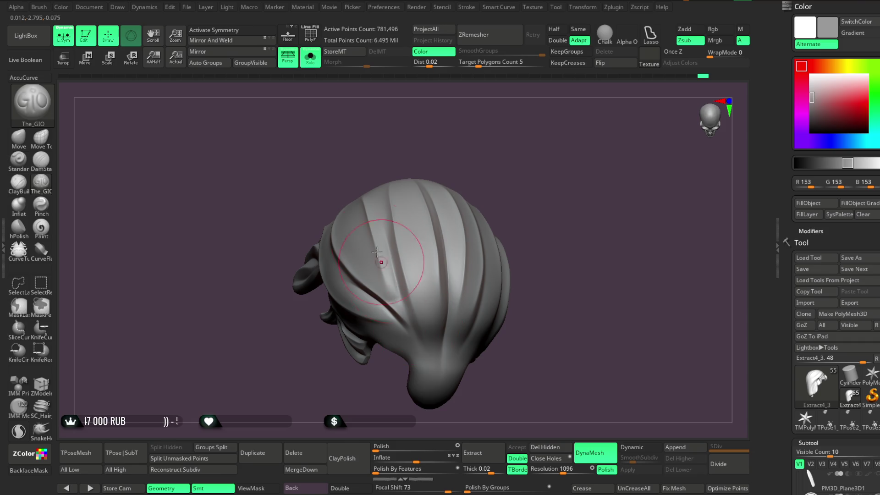
mouse_move(380, 265)
right_mouse_down()
mouse_move(507, 173)
mouse_move(393, 278)
right_mouse_up()
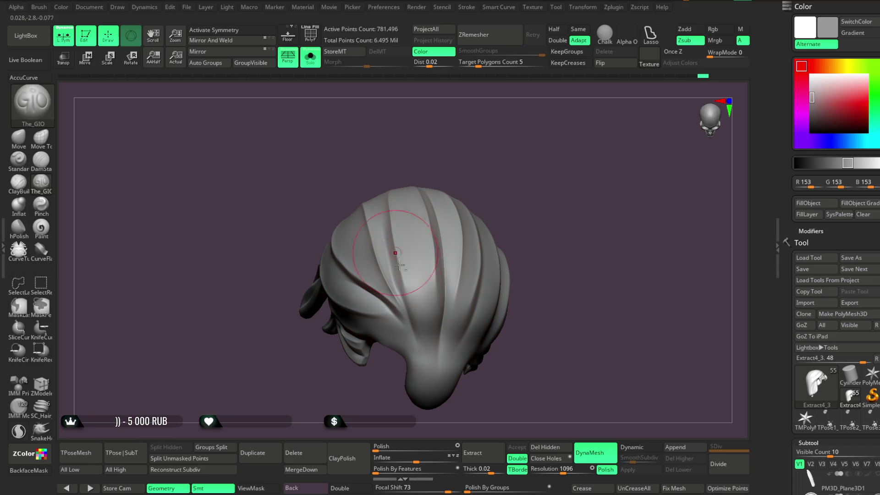
mouse_move(514, 183)
right_mouse_down()
mouse_move(504, 157)
mouse_move(435, 240)
right_mouse_up()
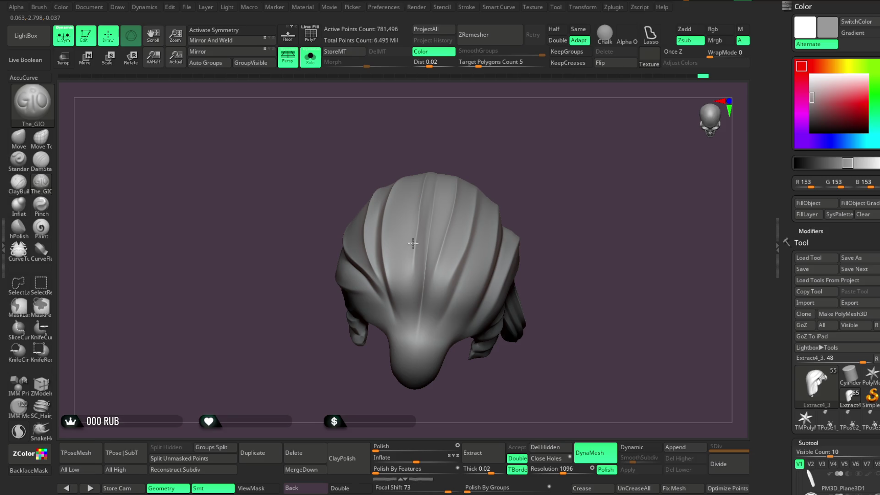
right_click_drag(417, 292, 452, 206)
mouse_move(426, 319)
right_mouse_down()
mouse_move(501, 167)
mouse_move(462, 223)
right_mouse_up()
right_click_drag(440, 270, 388, 147)
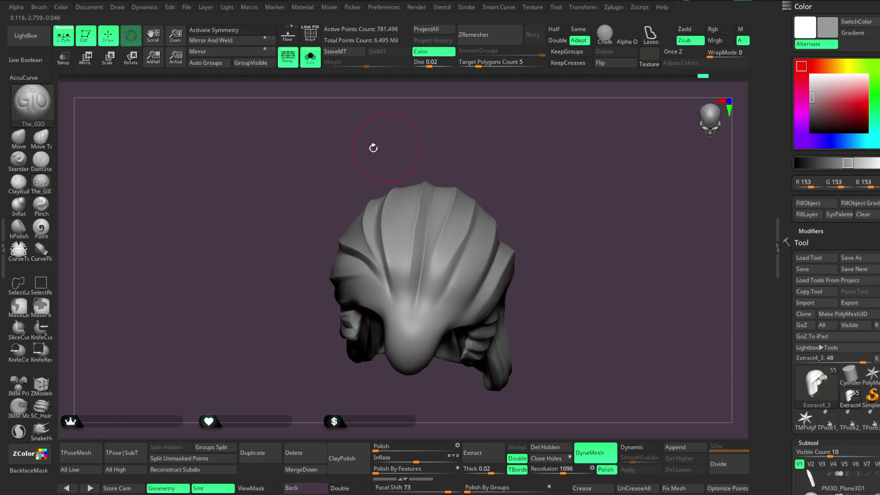
Compare against the full character once more, then turn Solo off with Shift+Alt+S.
left_click(311, 58)
mouse_move(571, 190)
right_mouse_down()
mouse_move(582, 157)
mouse_move(574, 196)
mouse_move(514, 174)
right_mouse_up()
left_click(309, 64)
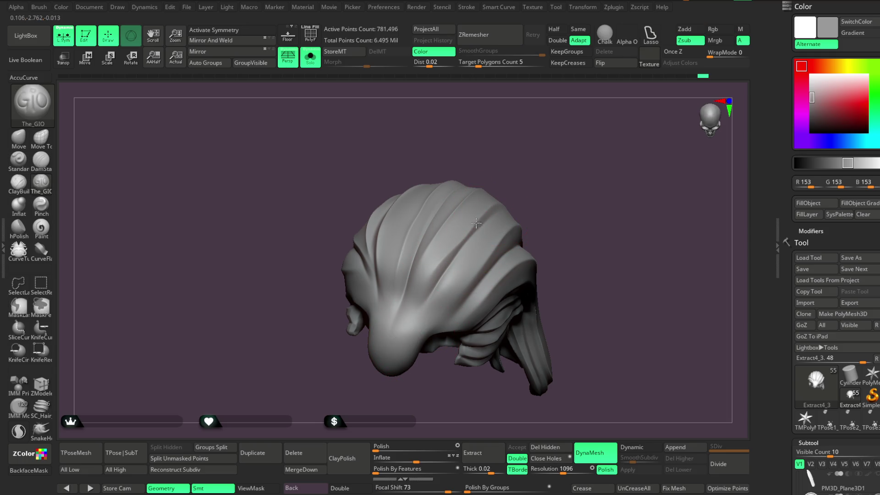
mouse_move(546, 181)
right_mouse_down()
mouse_move(542, 167)
mouse_move(527, 192)
right_mouse_up()
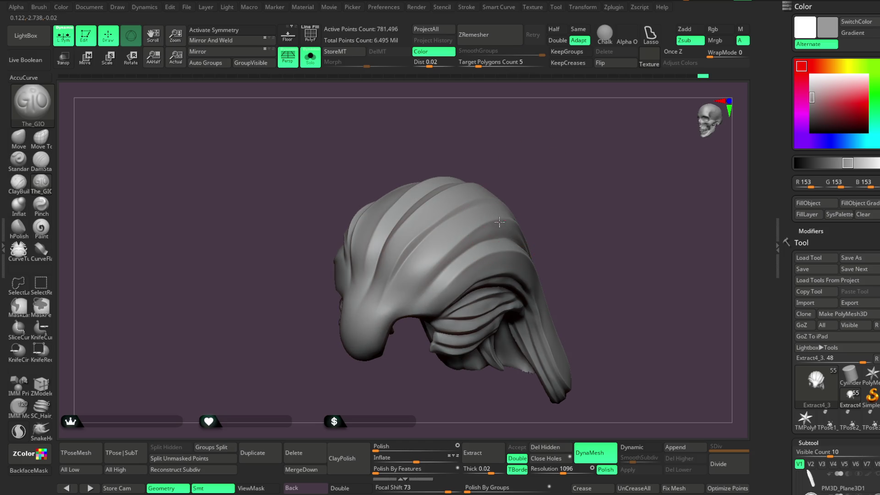
mouse_move(441, 269)
right_mouse_down()
mouse_move(534, 164)
mouse_move(462, 162)
right_mouse_up()
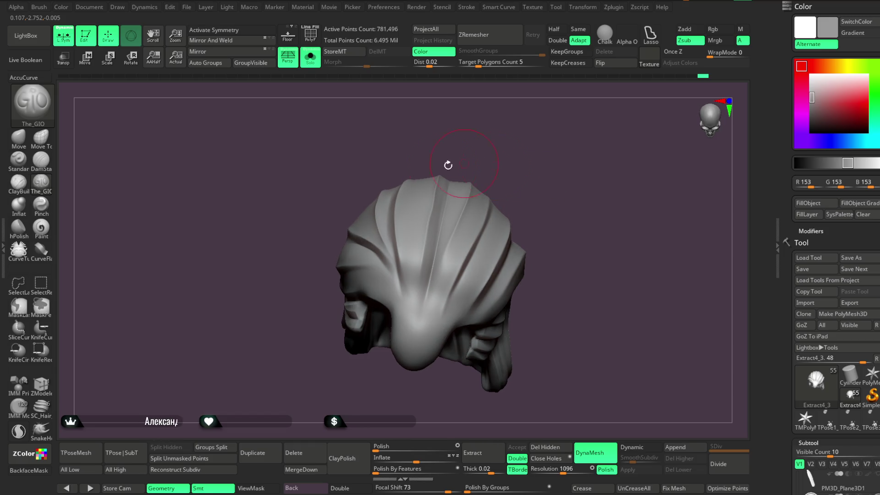
key("shift+alt+s")
mouse_move(567, 183)
right_mouse_down()
mouse_move(585, 156)
mouse_move(583, 204)
mouse_move(548, 200)
mouse_move(567, 207)
mouse_move(525, 228)
mouse_move(568, 220)
mouse_move(566, 208)
mouse_move(542, 206)
mouse_move(542, 187)
mouse_move(573, 210)
mouse_move(580, 195)
mouse_move(531, 187)
mouse_move(566, 191)
right_mouse_up()
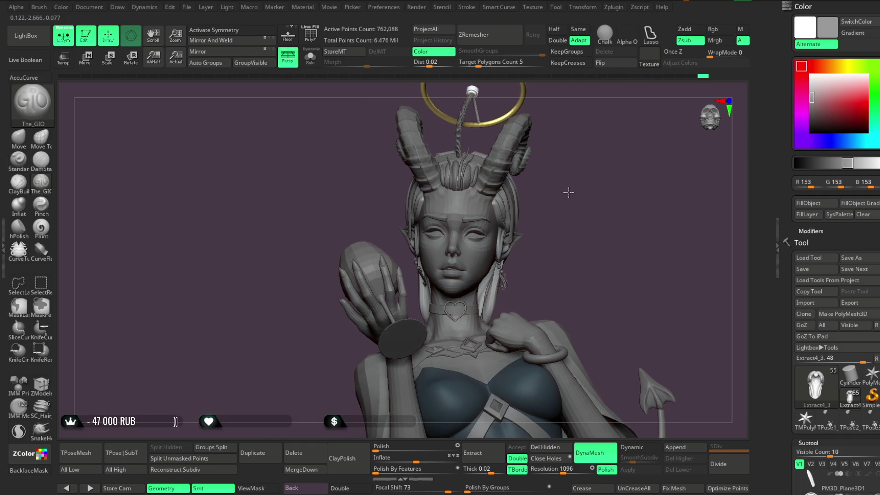
With the Move brush and X symmetry on, pull the neck-side hair strands outward.
left_click(18, 137)
mouse_move(252, 196)
right_mouse_down()
mouse_move(507, 206)
mouse_move(514, 230)
right_mouse_up()
right_click(470, 269)
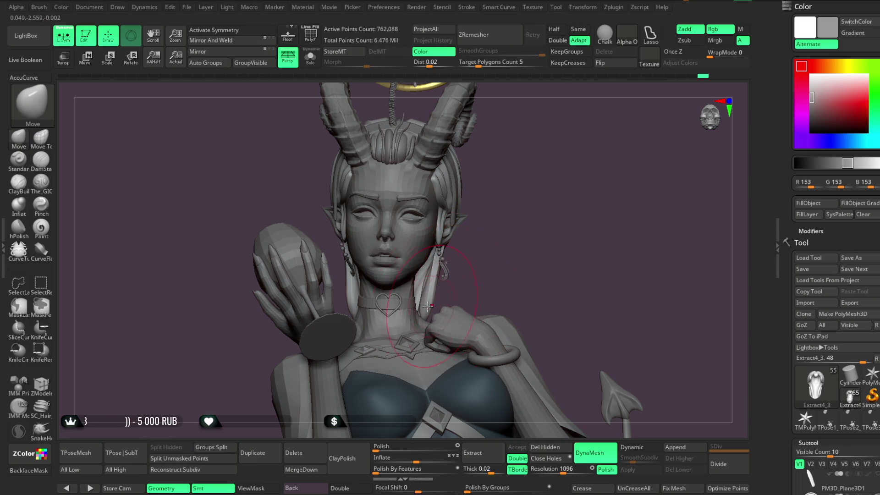
key("x")
mouse_move(432, 297)
left_mouse_down()
mouse_move(474, 273)
mouse_move(474, 223)
mouse_move(560, 193)
mouse_move(614, 145)
mouse_move(548, 227)
left_mouse_up()
Turn symmetry off and nudge the hand and mirror slightly down and left.
right_click_drag(511, 216, 554, 173)
left_click_drag(554, 174, 439, 296)
mouse_move(487, 276)
right_mouse_down()
mouse_move(569, 189)
mouse_move(556, 193)
mouse_move(465, 312)
right_mouse_up()
right_click_drag(505, 258, 487, 270)
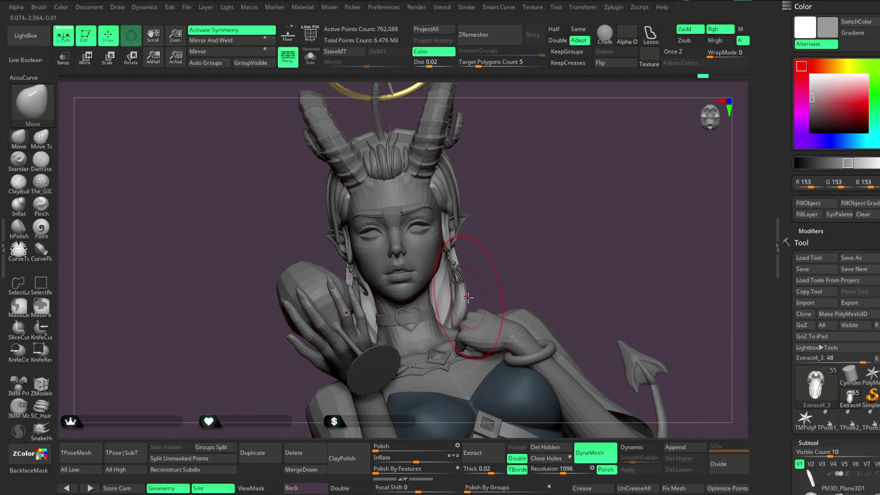
key("x")
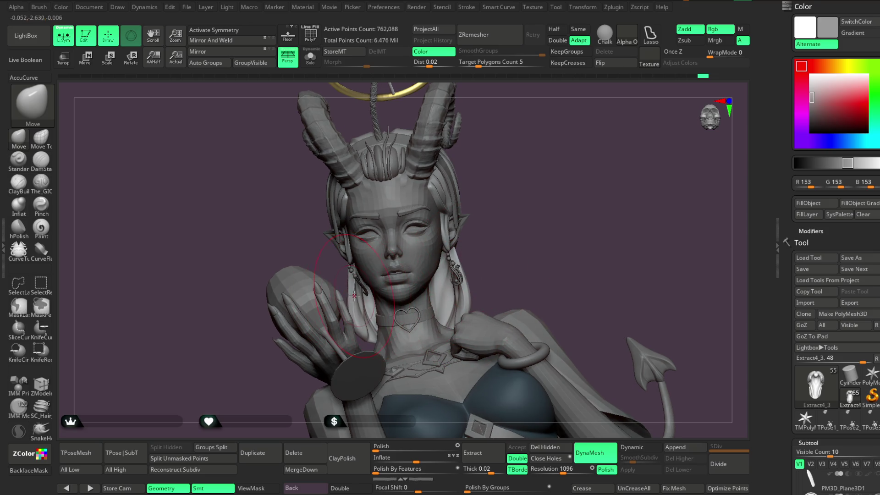
left_click_drag(364, 295, 356, 306)
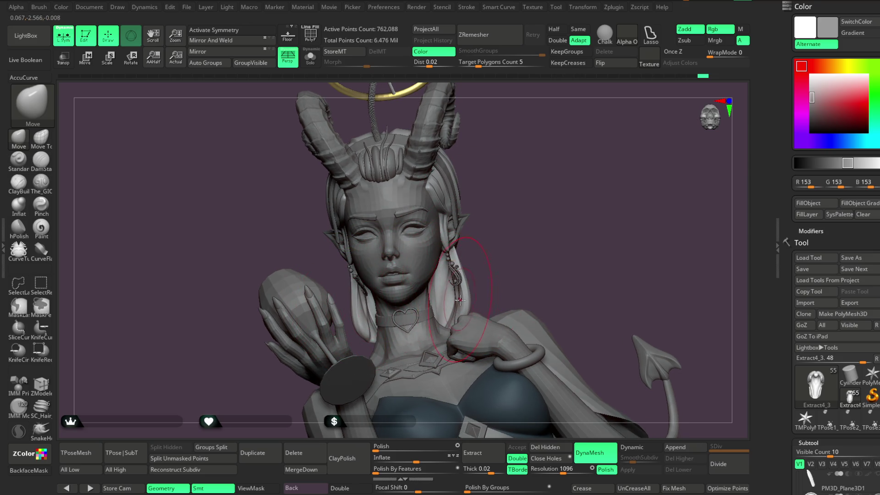
mouse_move(484, 271)
left_mouse_down()
mouse_move(488, 252)
mouse_move(472, 256)
mouse_move(507, 240)
mouse_move(542, 197)
mouse_move(591, 165)
mouse_move(573, 161)
mouse_move(547, 215)
mouse_move(451, 229)
left_mouse_up()
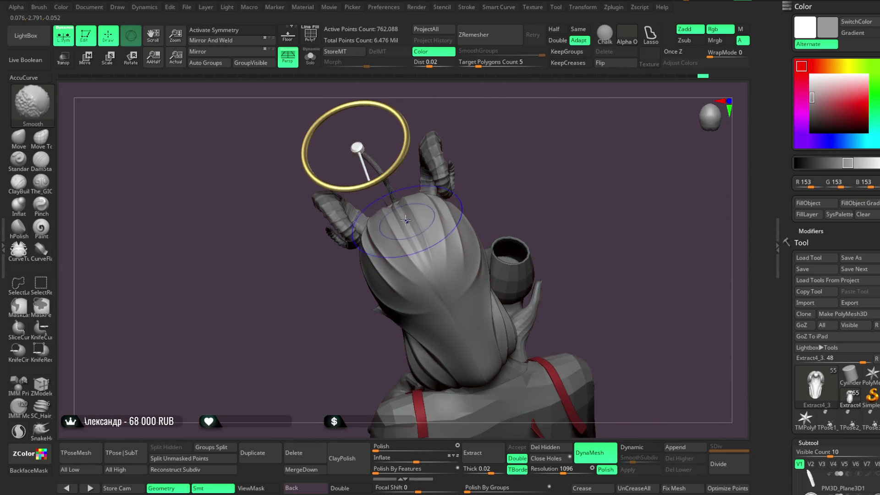
Load Smooth Stronger from LightBox's Brush > Smooth folder as the smoothing brush, dismissing its note.
key("space")
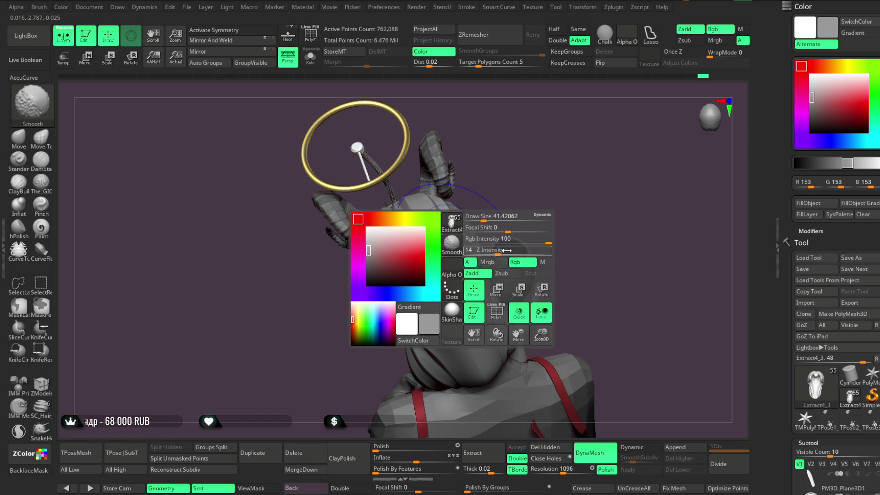
left_click_drag(543, 193, 415, 215)
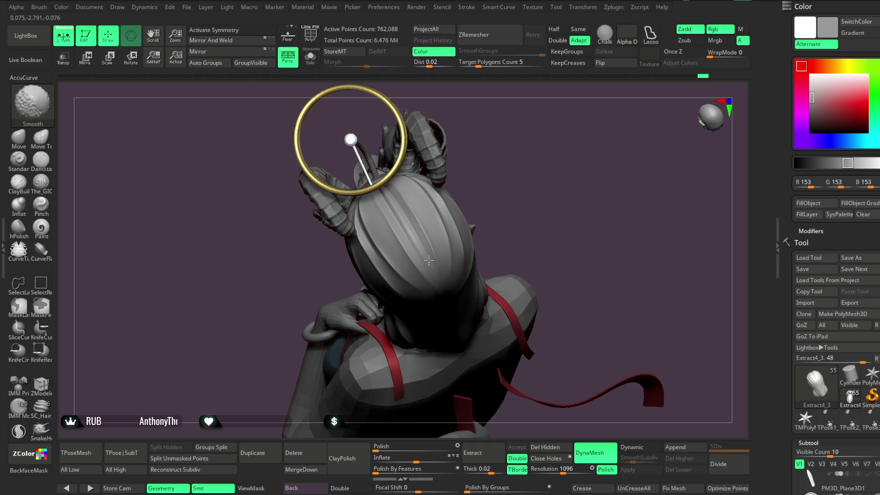
key("shift")
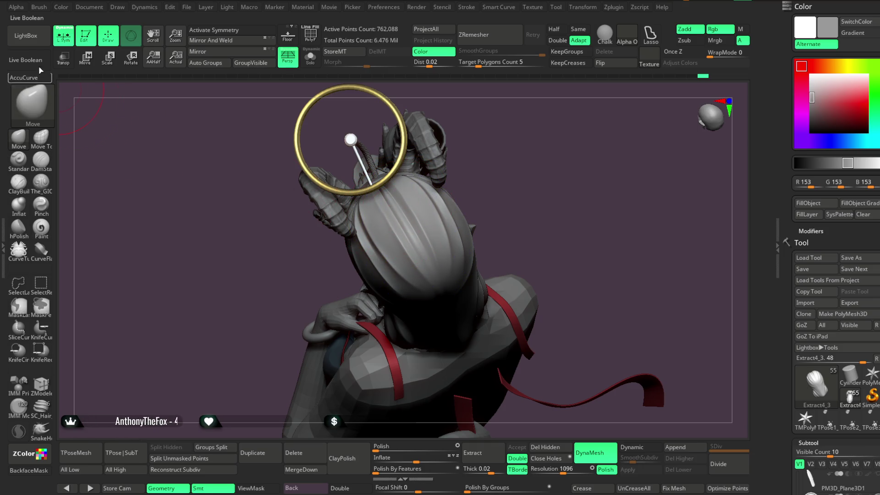
key("comma")
left_click(169, 89)
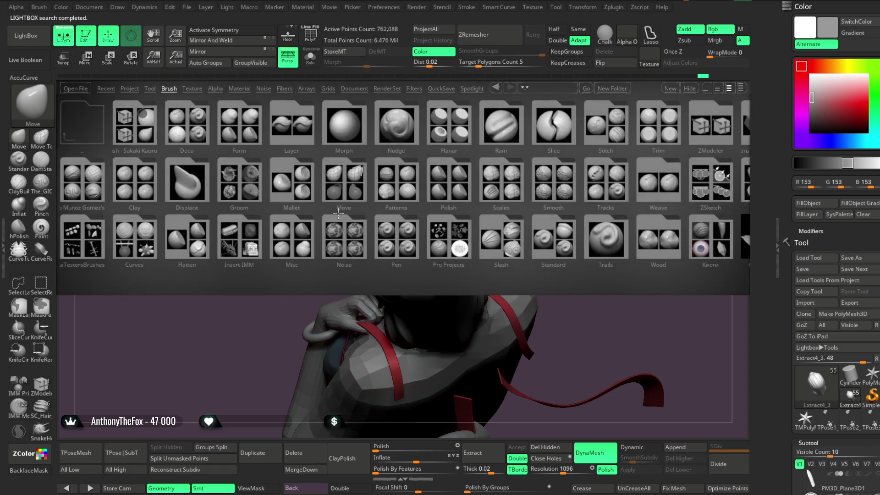
double_click(527, 193)
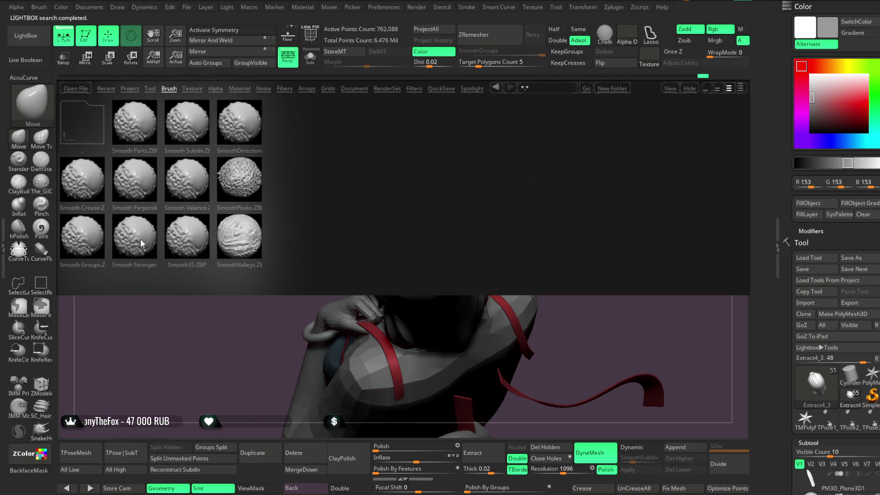
double_click(142, 241)
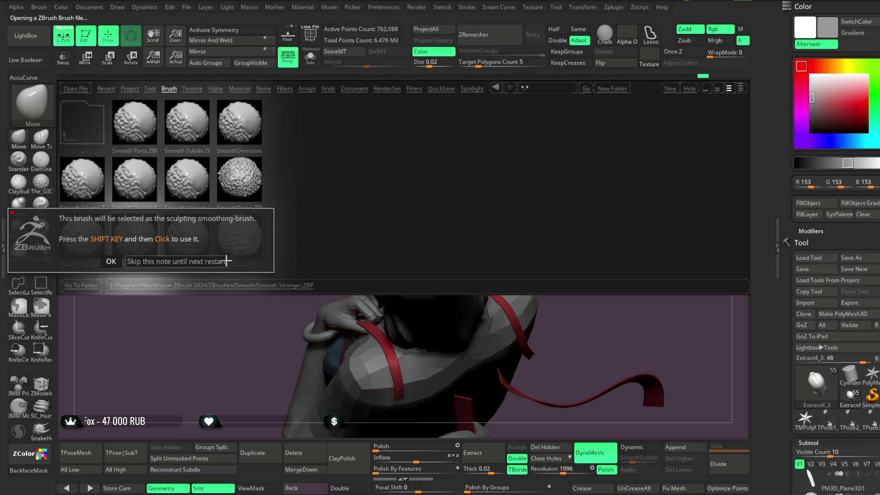
left_click(232, 264)
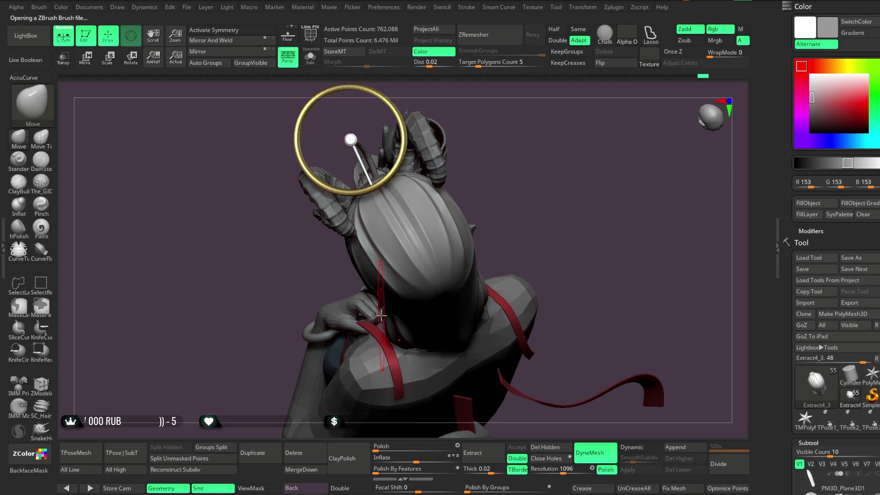
left_click(186, 7)
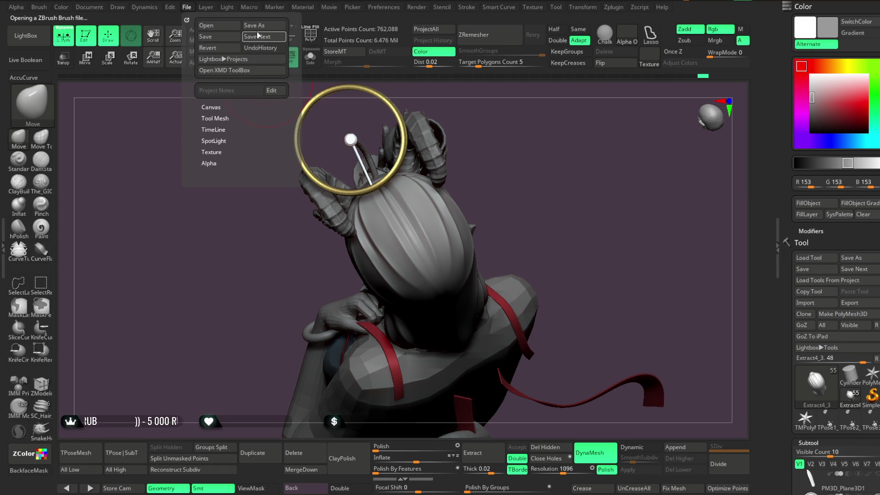